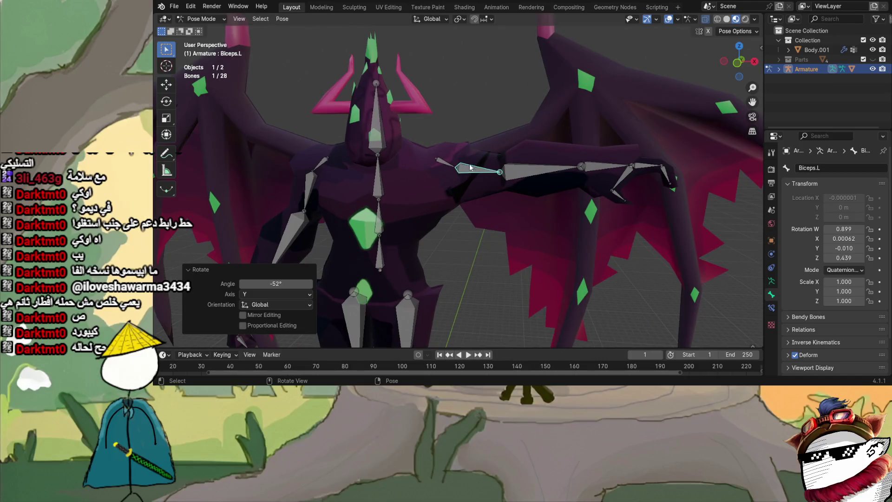
- Test-rotate the Shoulder.L bone, undo it back to rest, and return to Object Mode
left_click(448, 164)
key("r")
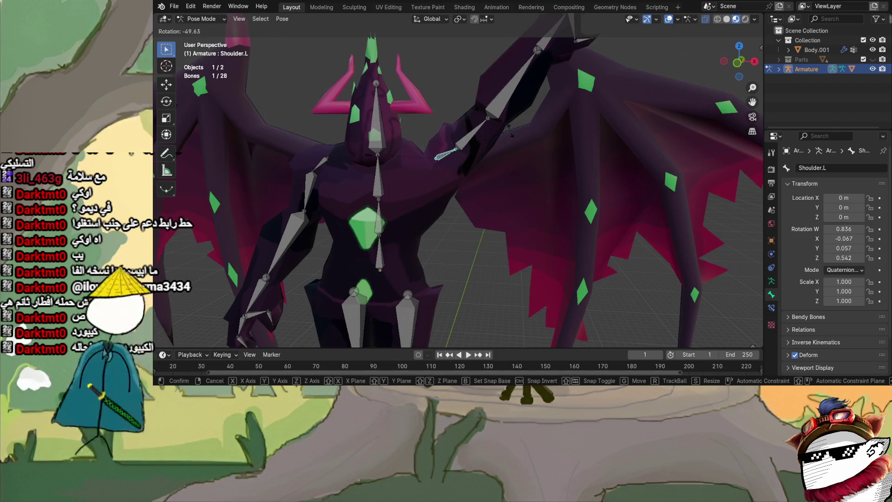
left_click(470, 203)
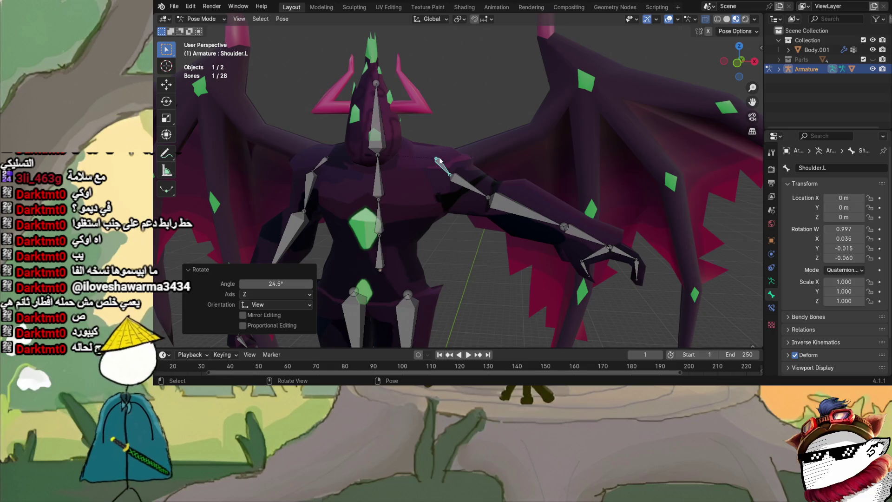
key("ctrl+z")
key("ctrl+z")
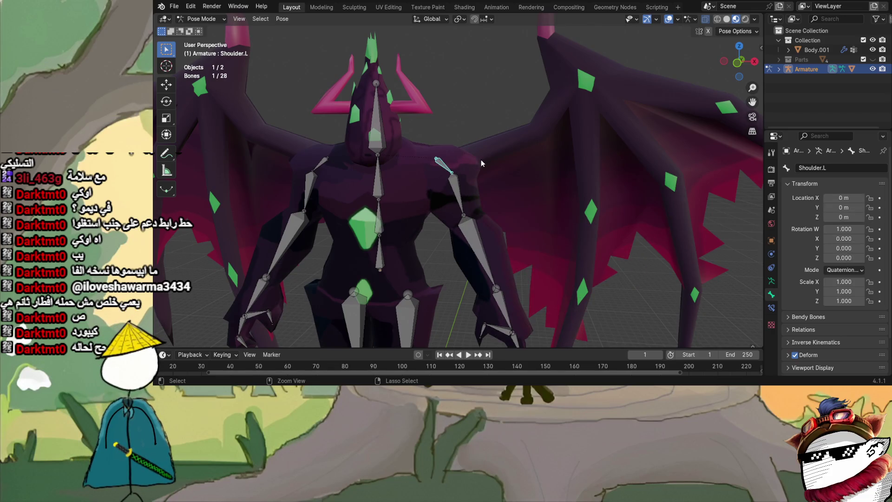
left_click(208, 21)
scroll(634, 207, "down", 5)
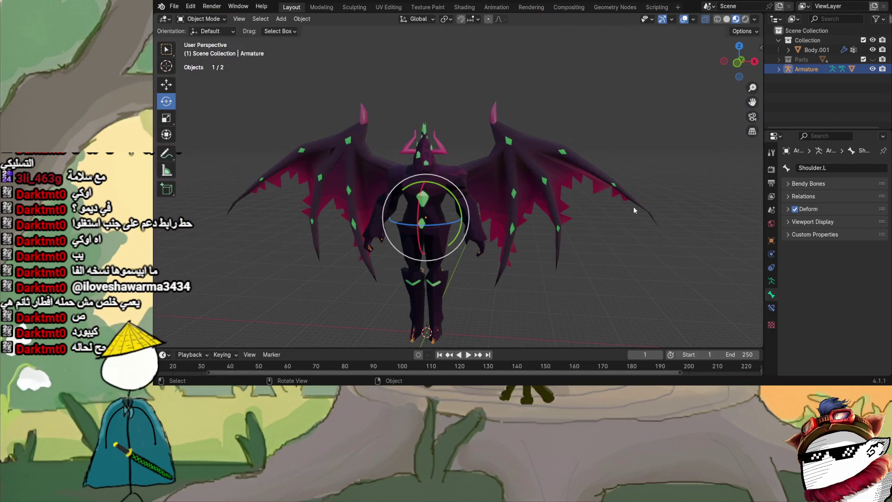
scroll(632, 207, "up", 2)
- Make the Body.001 mesh the active object and bring up its interaction-mode list
mouse_move(632, 207)
middle_mouse_down()
mouse_move(464, 203)
mouse_move(643, 196)
middle_mouse_up()
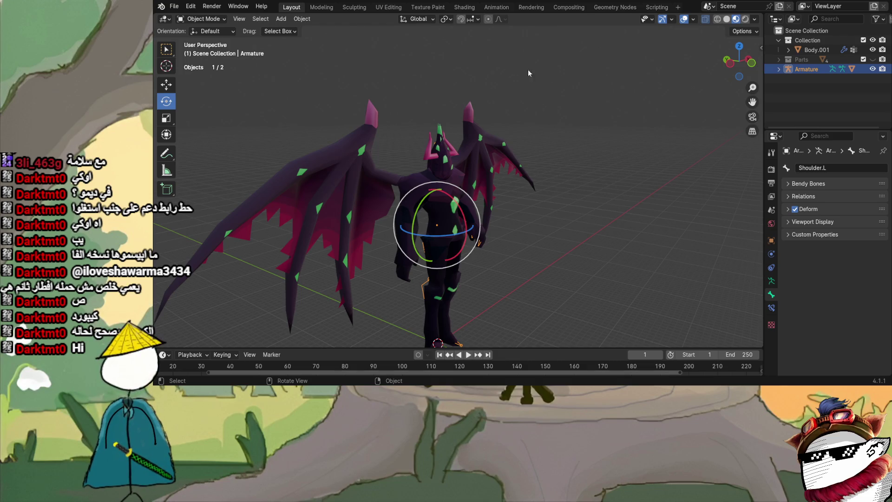
mouse_move(727, 92)
middle_mouse_down()
mouse_move(424, 127)
mouse_move(511, 124)
mouse_move(492, 122)
middle_mouse_up()
scroll(512, 124, "up", 3)
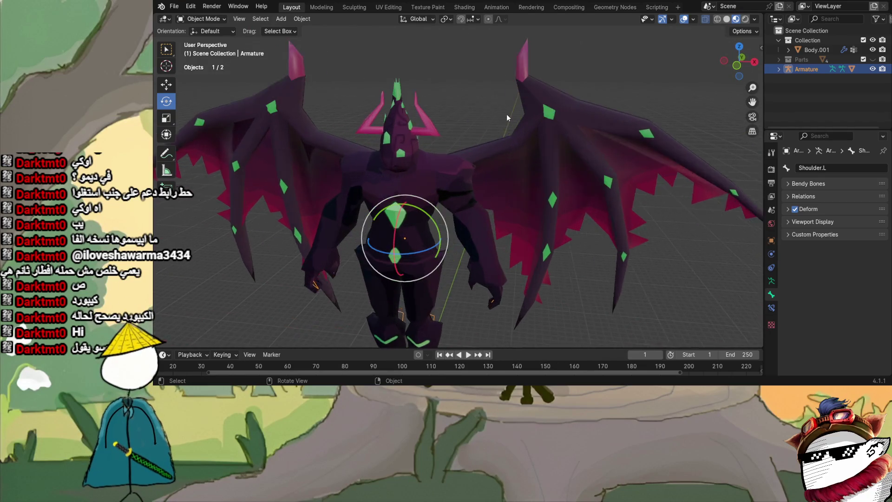
scroll(491, 122, "up", 3)
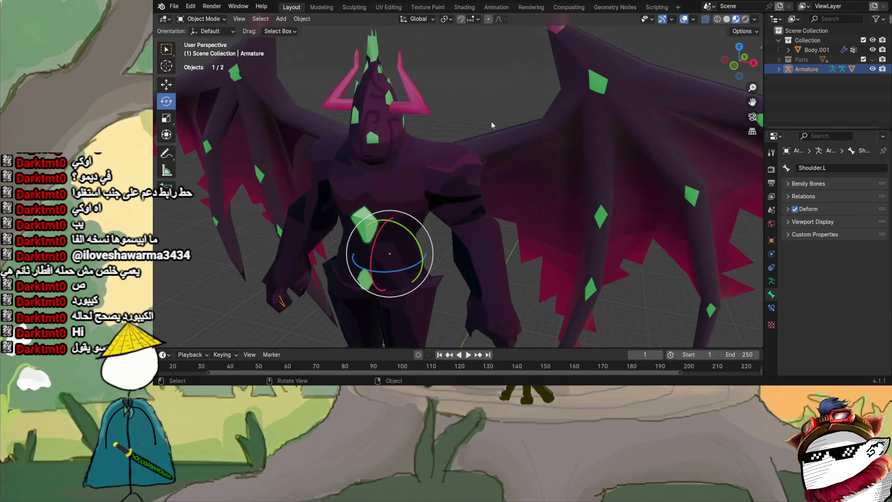
left_click(202, 19)
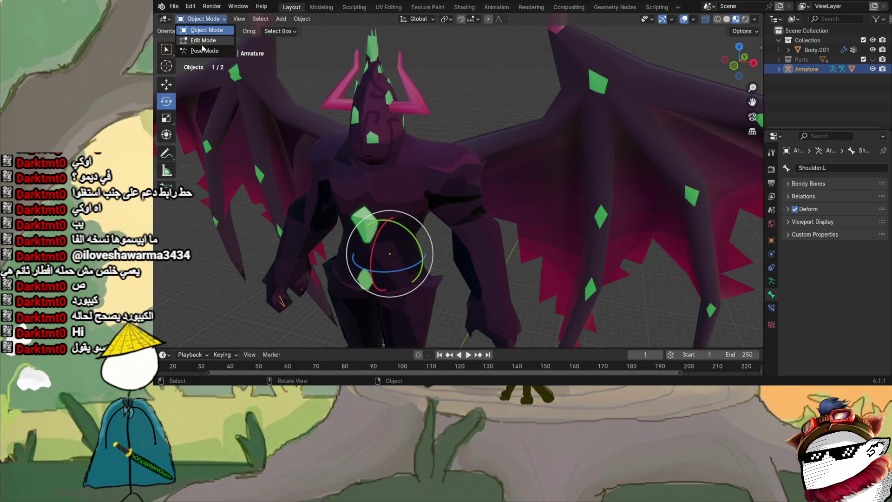
left_click(812, 50)
left_click(203, 19)
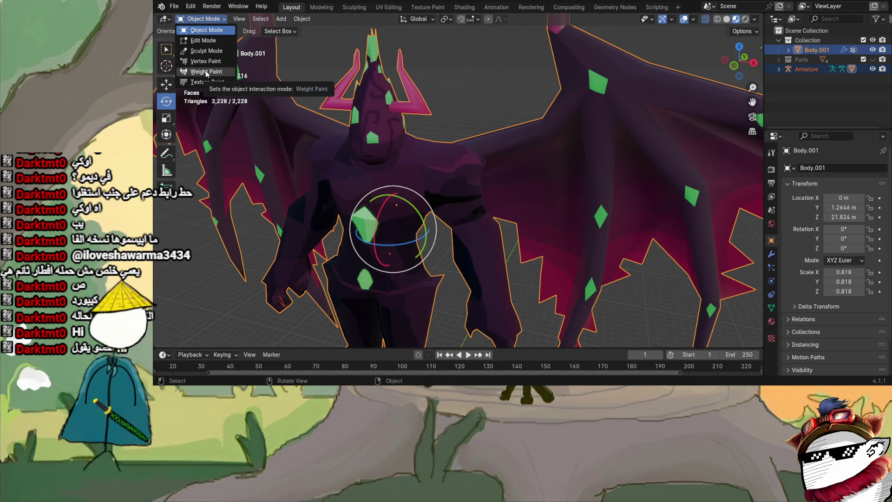
- Enter Weight Paint with brush weight 0.300 and paint Shoulder.L weights along the left shoulder edge
left_click(206, 72)
scroll(488, 199, "up", 3)
scroll(439, 177, "up", 2)
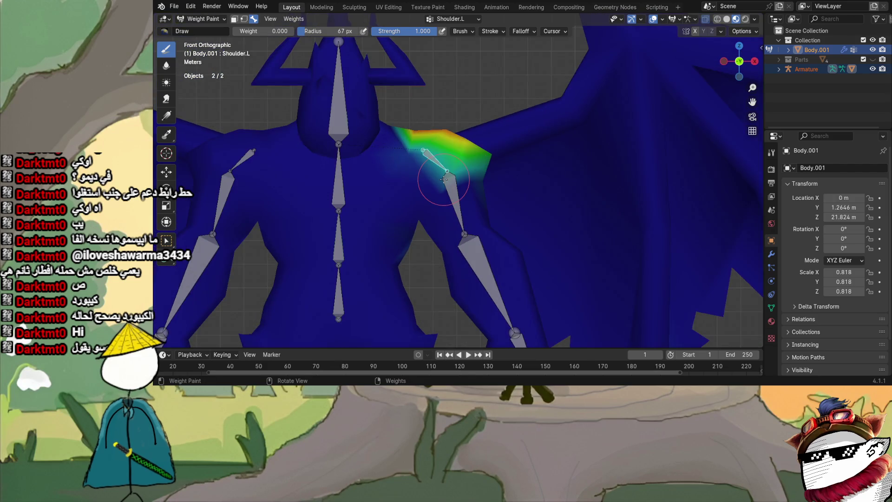
type("0.3")
key("Return")
middle_click_drag(370, 105, 380, 132)
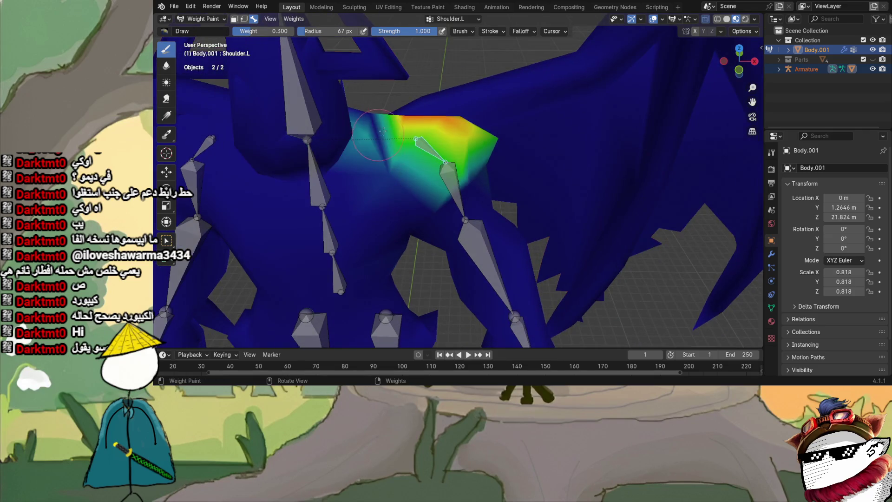
left_click_drag(370, 104, 363, 140)
mouse_move(370, 123)
middle_mouse_down()
mouse_move(362, 133)
mouse_move(380, 118)
middle_mouse_up()
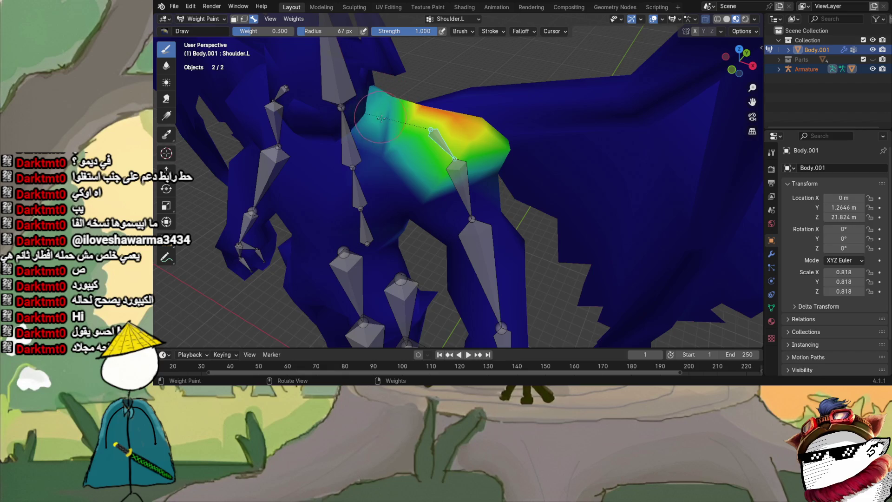
left_click_drag(380, 118, 383, 143)
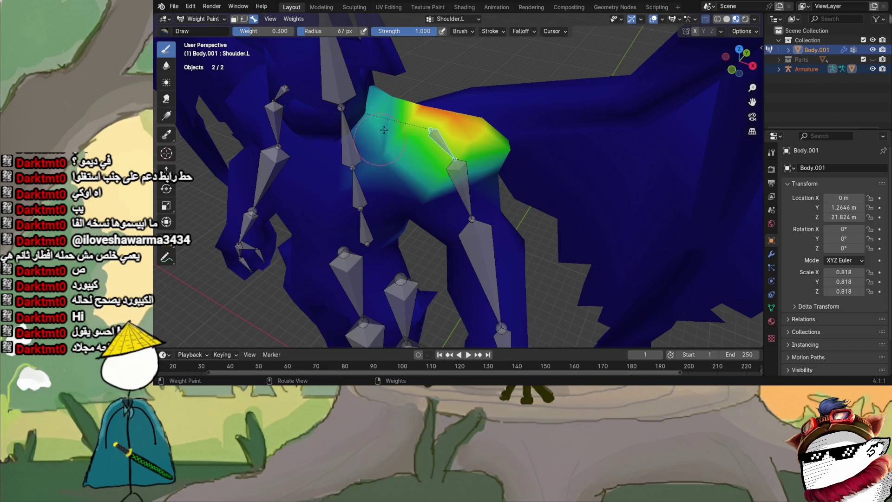
middle_click_drag(383, 135, 541, 181)
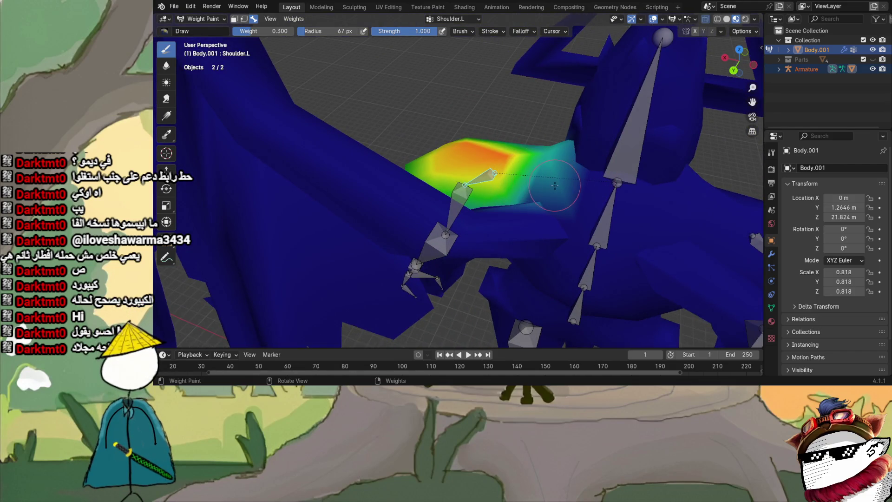
left_click_drag(540, 150, 559, 211)
mouse_move(560, 198)
middle_mouse_down()
mouse_move(470, 165)
mouse_move(428, 169)
middle_mouse_up()
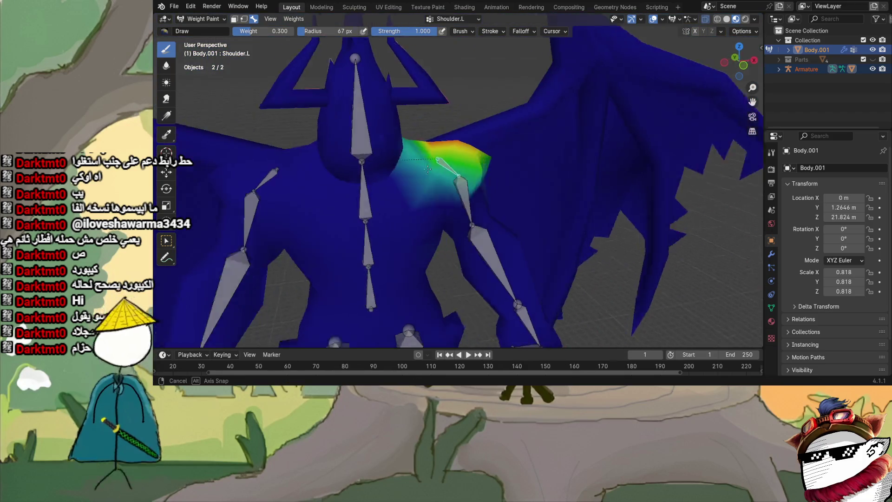
middle_click_drag(428, 169, 422, 165)
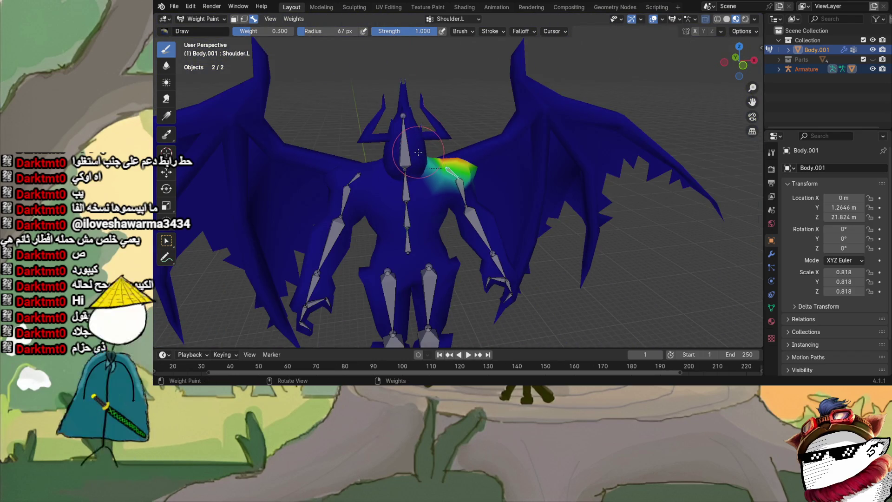
scroll(420, 160, "up", 2)
- Paint further Shoulder.L weight over the remaining dark blue shoulder areas from several angles
mouse_move(420, 161)
middle_mouse_down()
mouse_move(570, 158)
mouse_move(550, 160)
middle_mouse_up()
scroll(570, 157, "up", 3)
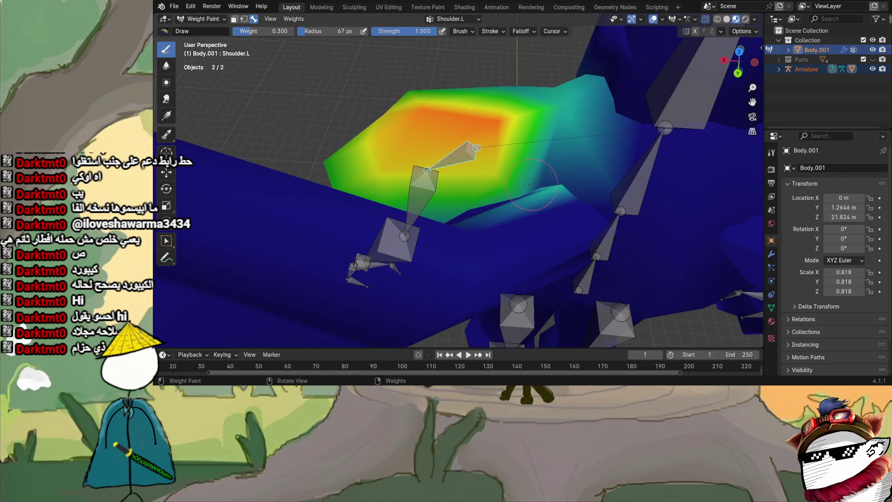
scroll(531, 184, "up", 2)
scroll(607, 243, "up", 2)
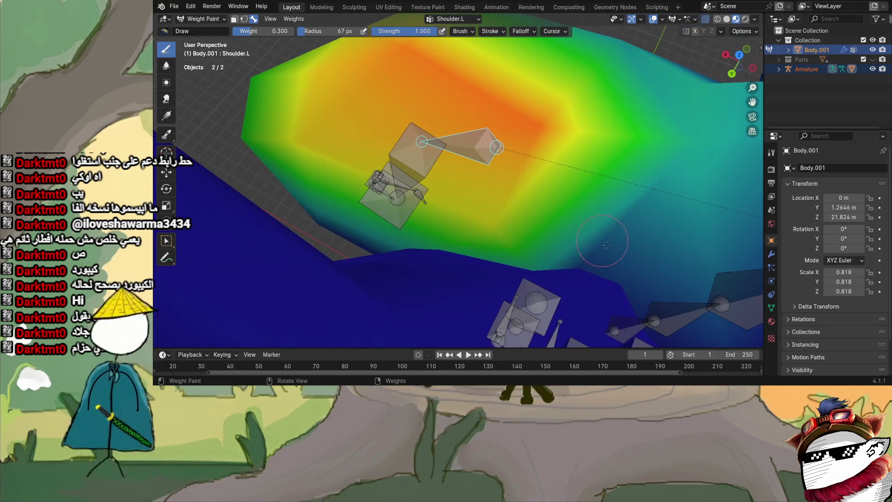
mouse_move(574, 260)
middle_mouse_down()
mouse_move(397, 157)
mouse_move(515, 212)
mouse_move(437, 184)
middle_mouse_up()
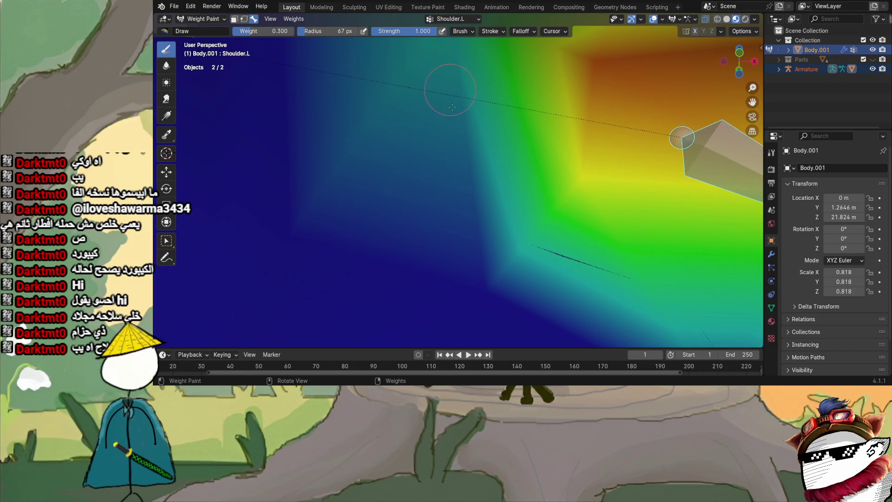
left_click_drag(449, 91, 355, 232)
mouse_move(435, 258)
middle_mouse_down()
mouse_move(526, 263)
mouse_move(472, 155)
mouse_move(405, 155)
middle_mouse_up()
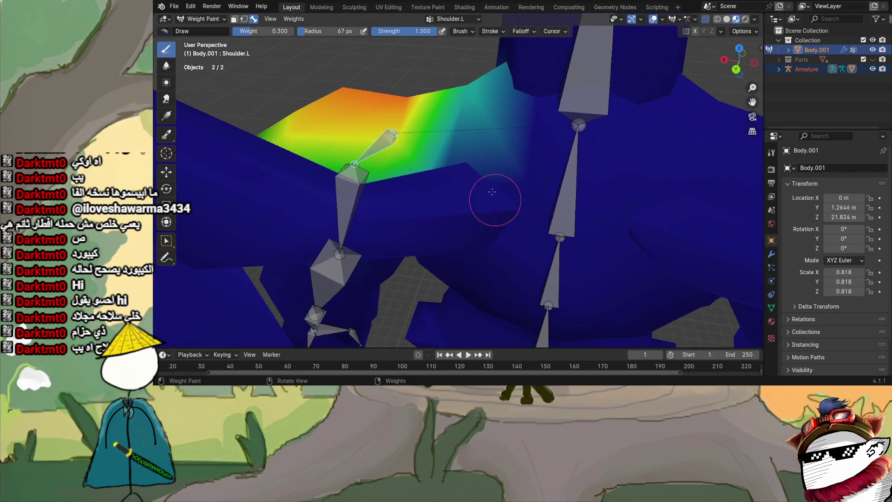
scroll(404, 155, "up", 6)
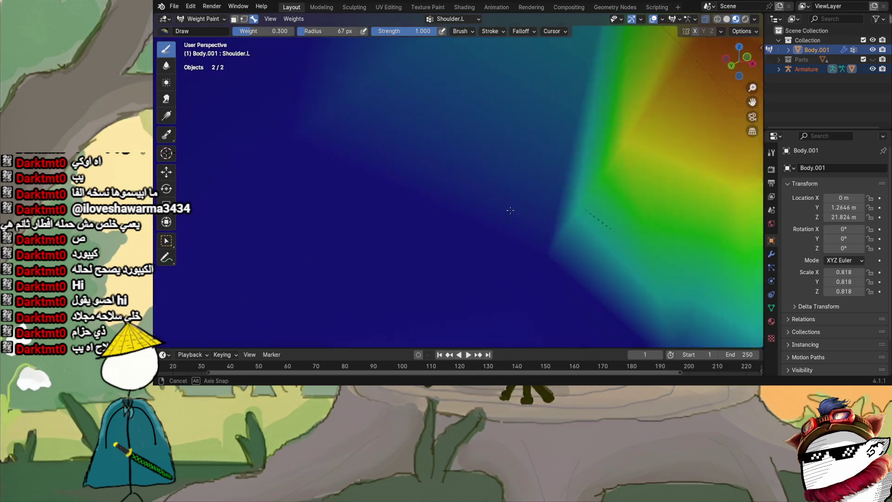
middle_click_drag(510, 207, 479, 208)
mouse_move(516, 222)
left_mouse_down()
mouse_move(523, 226)
mouse_move(498, 213)
mouse_move(533, 227)
left_mouse_up()
scroll(514, 216, "down", 5)
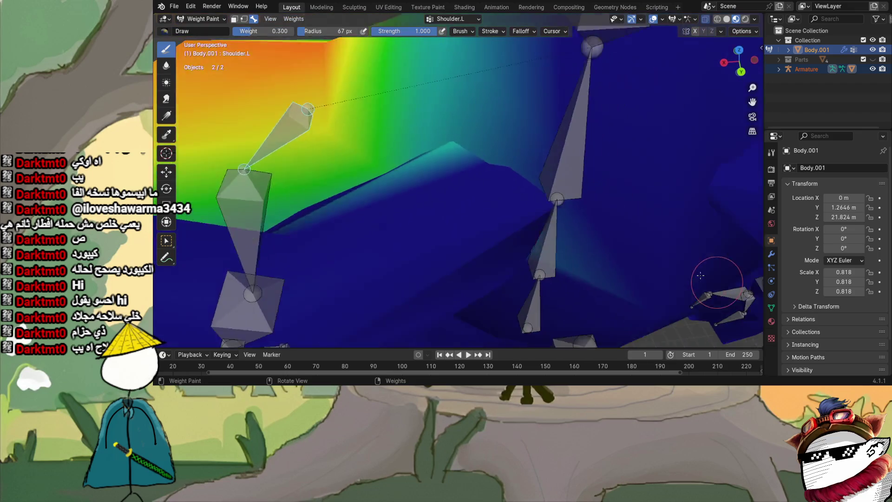
mouse_move(514, 217)
middle_mouse_down()
mouse_move(452, 186)
mouse_move(422, 185)
middle_mouse_up()
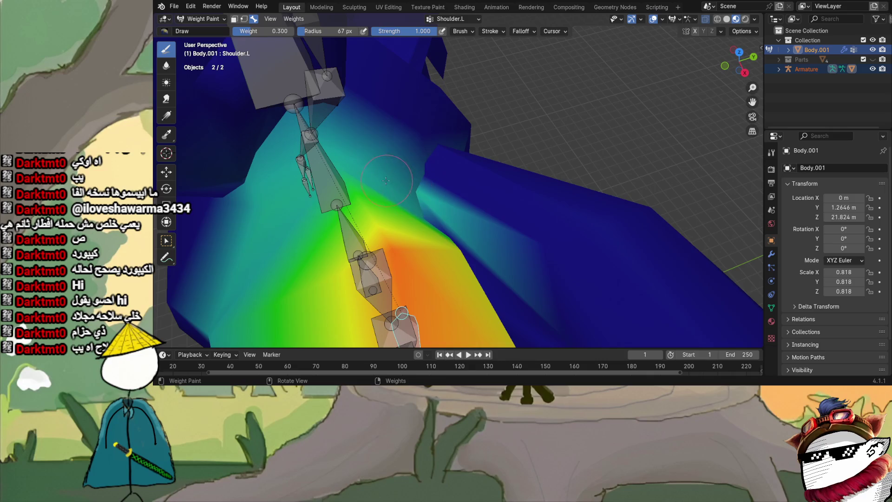
middle_click_drag(426, 194, 458, 193)
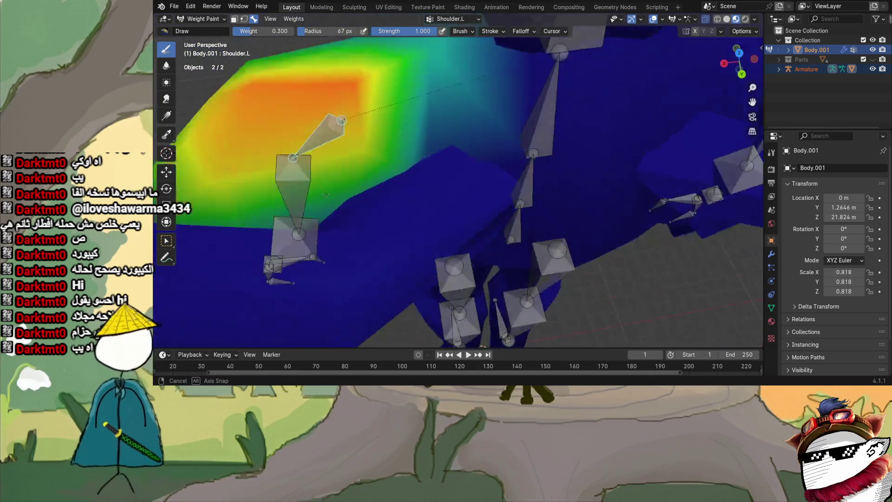
scroll(458, 193, "down", 3)
middle_click_drag(333, 185, 410, 168)
scroll(469, 88, "up", 2)
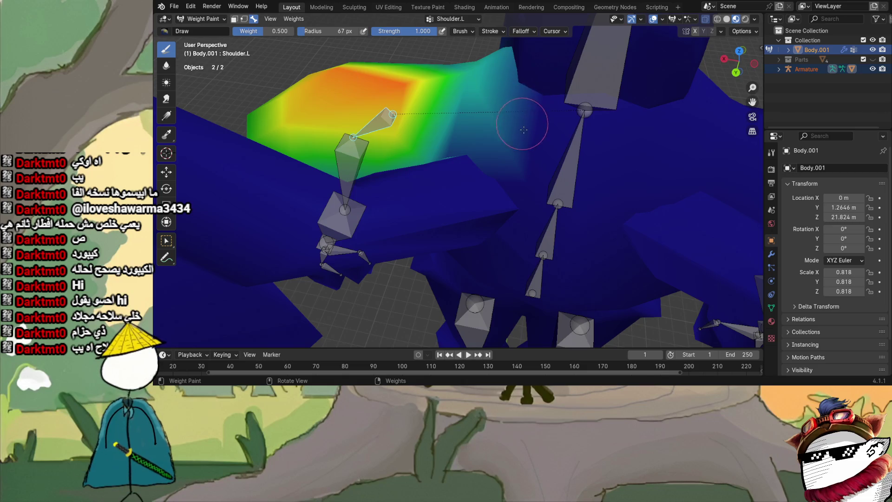
left_click_drag(463, 95, 474, 95)
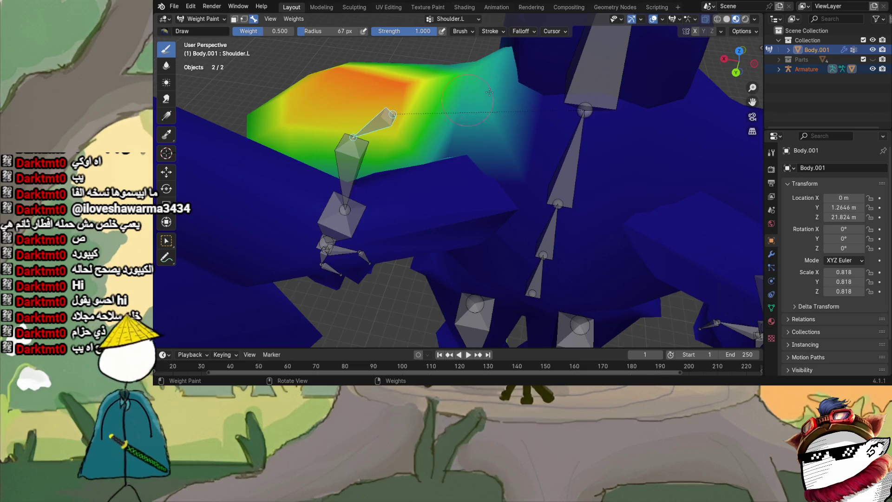
middle_click_drag(469, 99, 558, 118)
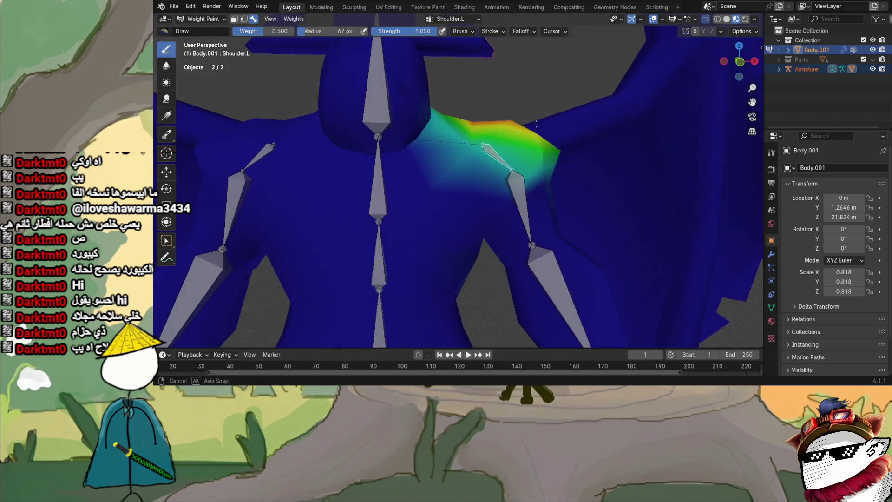
mouse_move(559, 120)
middle_mouse_down()
mouse_move(443, 176)
mouse_move(381, 145)
middle_mouse_up()
left_click(407, 190, "ctrl")
scroll(410, 183, "up", 3)
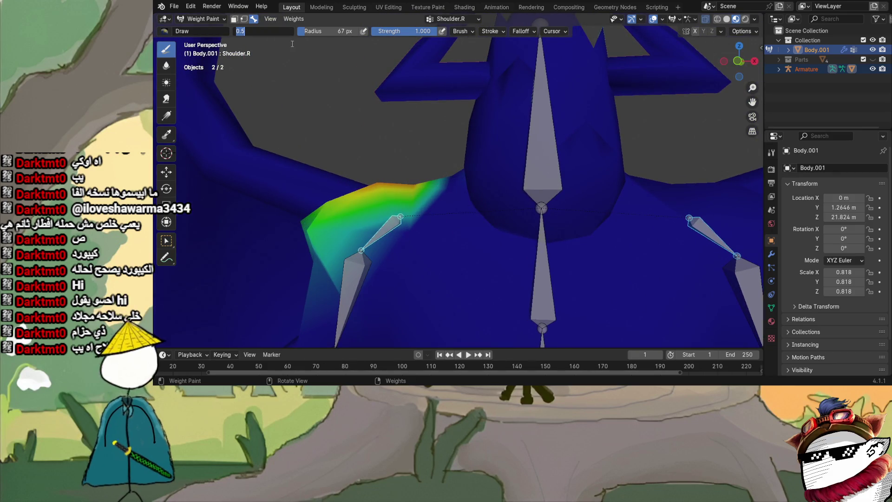
mouse_move(440, 186)
left_mouse_down()
mouse_move(438, 208)
mouse_move(420, 225)
left_mouse_up()
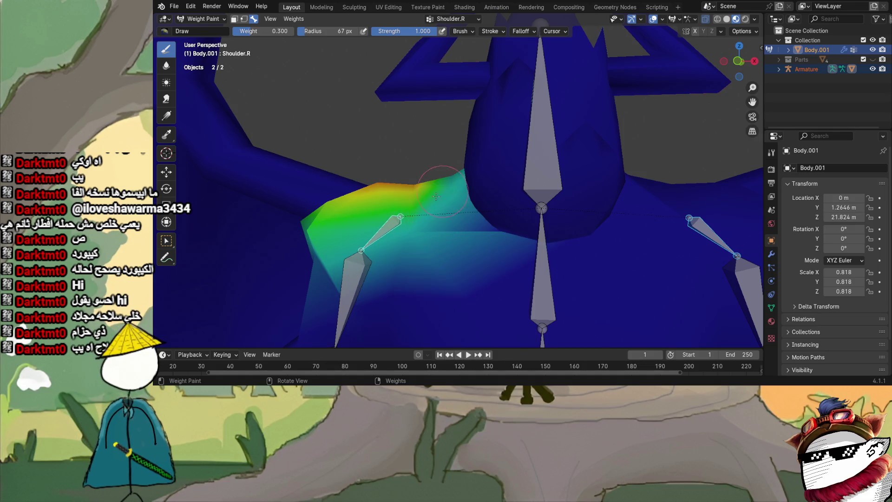
mouse_move(452, 205)
middle_mouse_down()
mouse_move(465, 194)
mouse_move(283, 160)
middle_mouse_up()
scroll(283, 159, "up", 3)
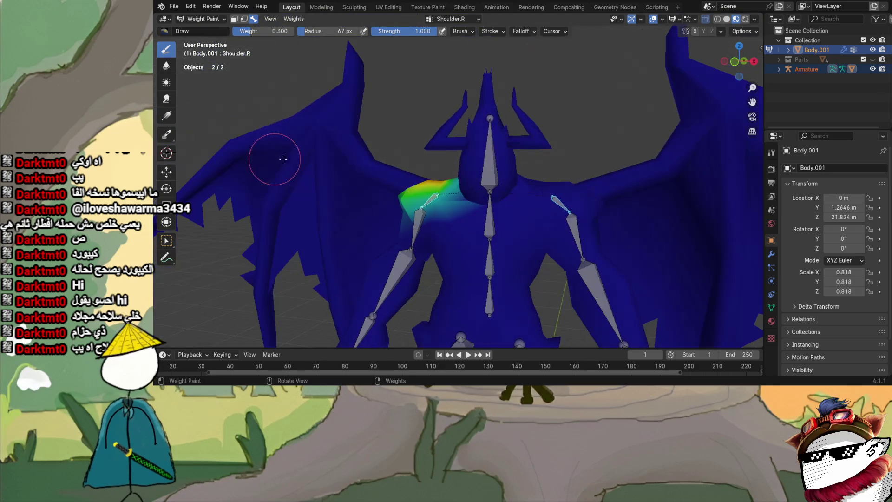
middle_click_drag(414, 182, 397, 143)
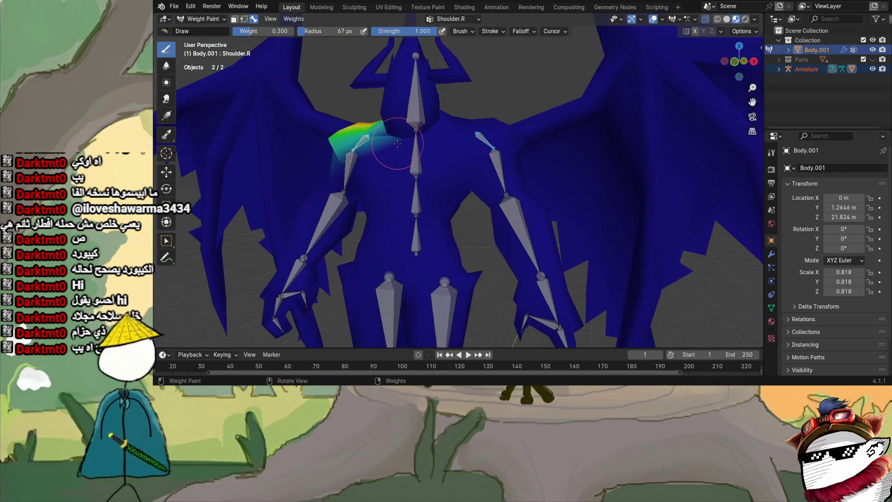
left_click(488, 148, "ctrl")
left_click(365, 142, "ctrl+shift")
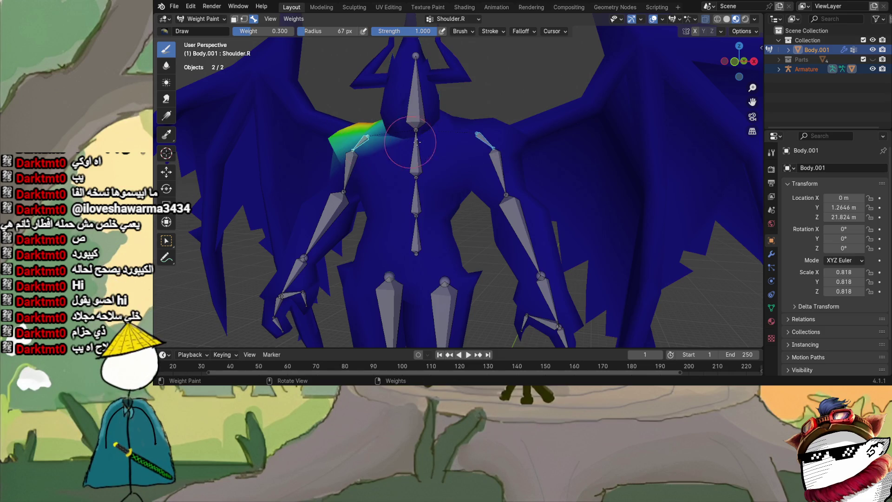
scroll(384, 142, "up", 2)
left_click(201, 19)
- Put the armature in Pose Mode and try cancelled X- and Y-axis rotations of Shoulder.L
left_click(808, 68)
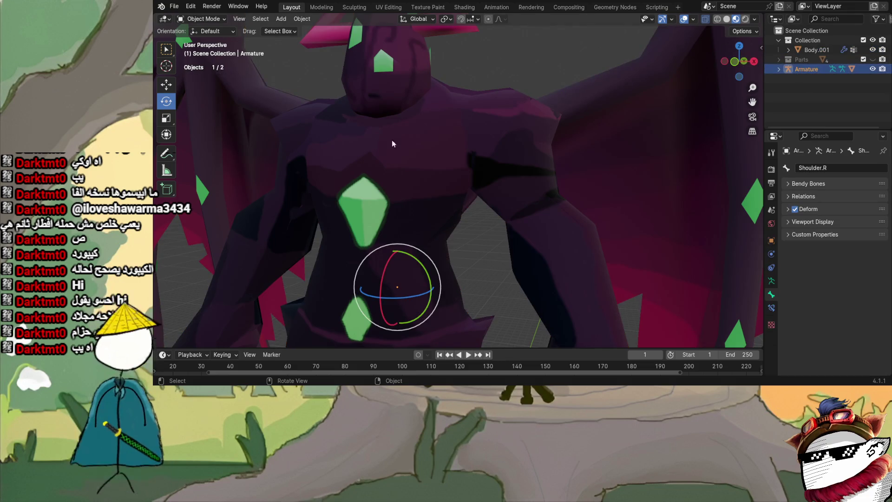
left_click(200, 19)
left_click(206, 53)
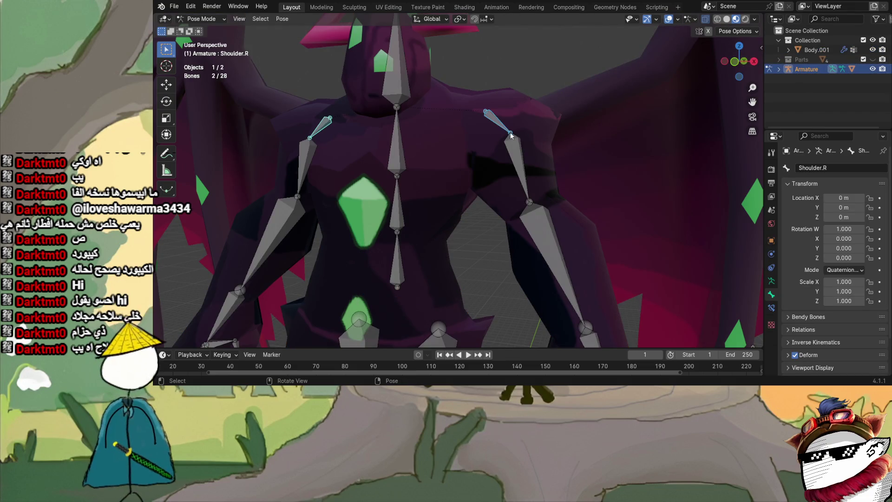
key("r")
key("x")
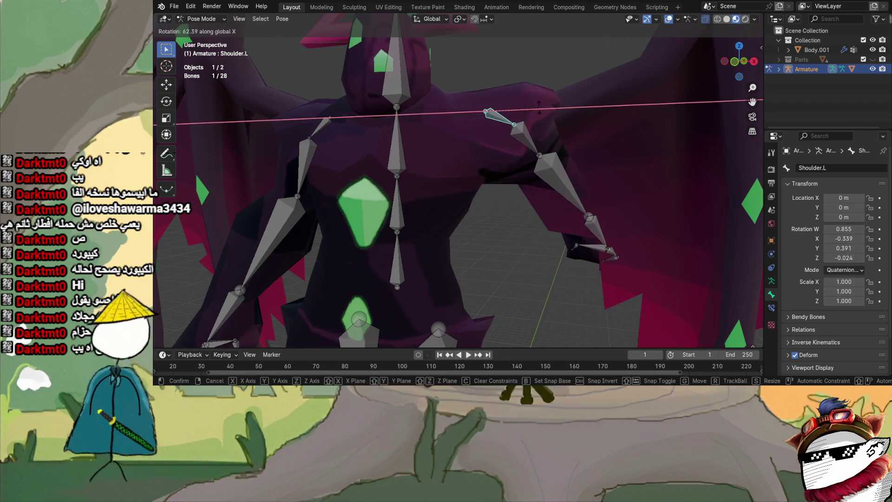
key("Escape")
key("r")
key("y")
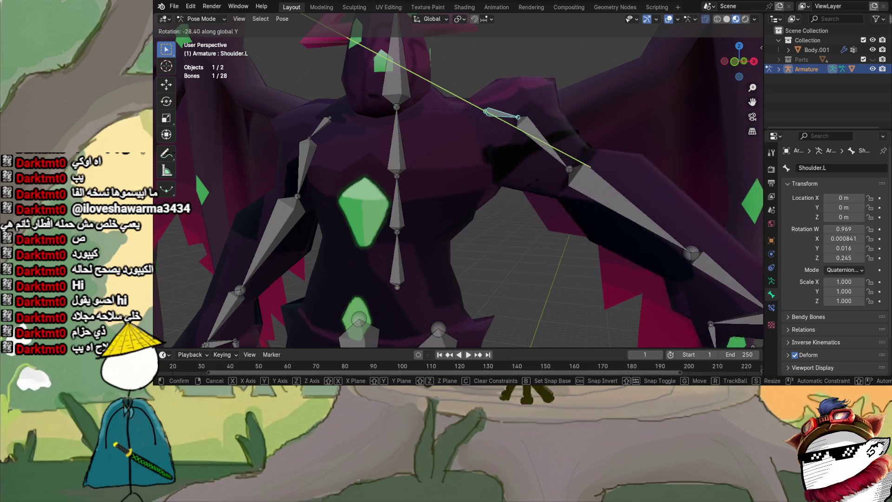
key("Escape")
- Rotate Shoulder.L on Y, raise Biceps.L about 96° on Y to check deformation, then undo
middle_click_drag(506, 190, 519, 214)
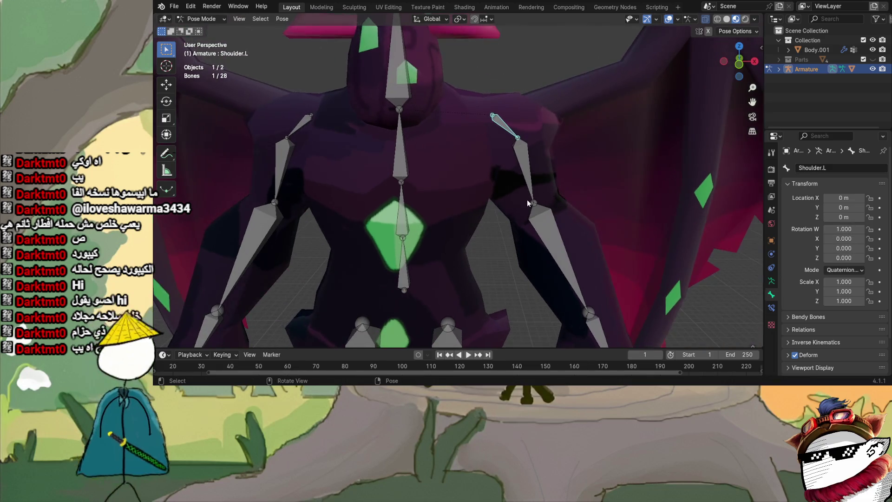
key("r")
key("y")
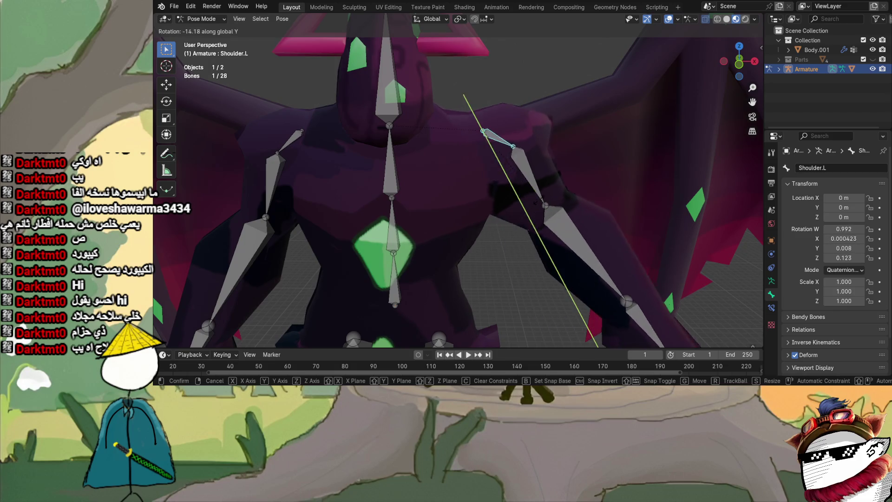
left_click(554, 184)
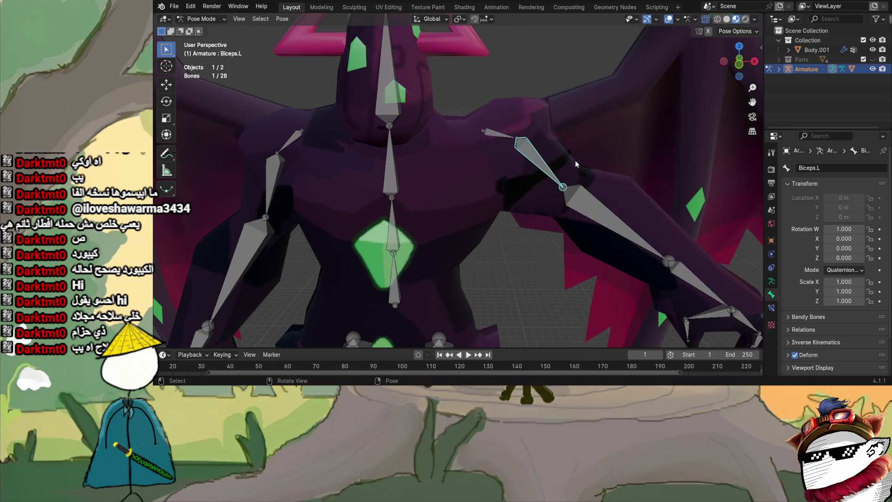
key("r")
key("y")
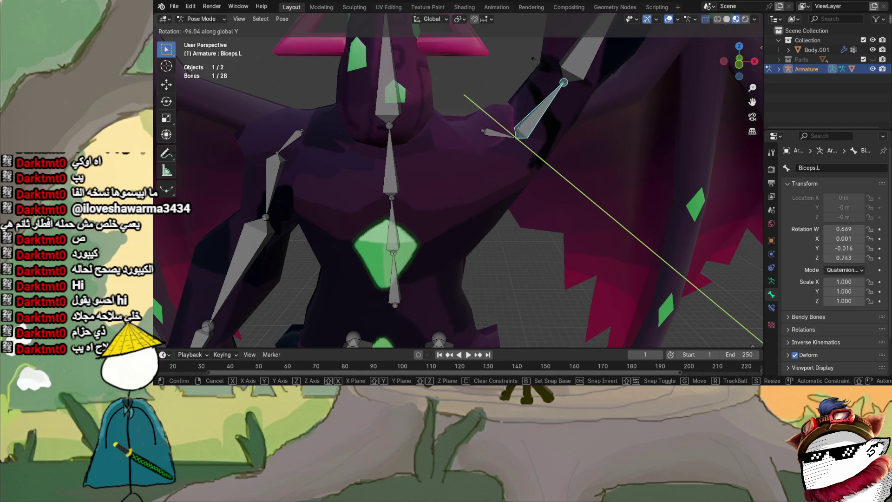
key("Return")
scroll(543, 118, "down", 5)
scroll(541, 118, "up", 4)
scroll(541, 118, "down", 3)
mouse_move(527, 145)
middle_mouse_down()
mouse_move(355, 150)
mouse_move(489, 122)
middle_mouse_up()
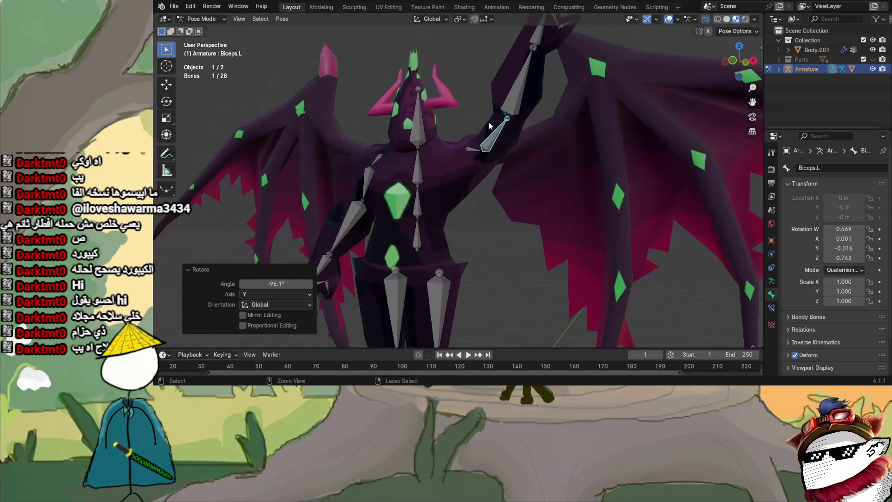
key("ctrl+z")
mouse_move(496, 153)
middle_mouse_down()
mouse_move(526, 181)
mouse_move(456, 189)
mouse_move(474, 161)
middle_mouse_up()
scroll(522, 182, "down", 3)
scroll(478, 169, "up", 5)
- Raise Shoulder.L about 62° on Y, undo it back to rest, and leave Pose Mode
key("r")
key("y")
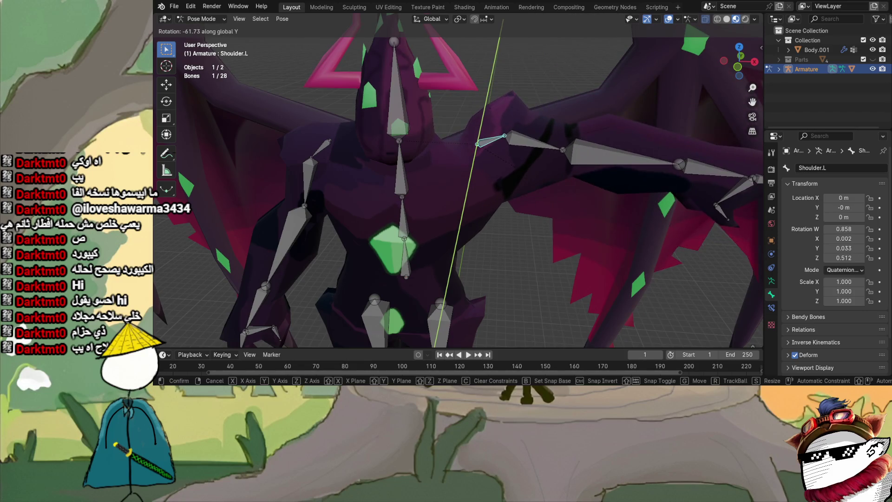
left_click(442, 139)
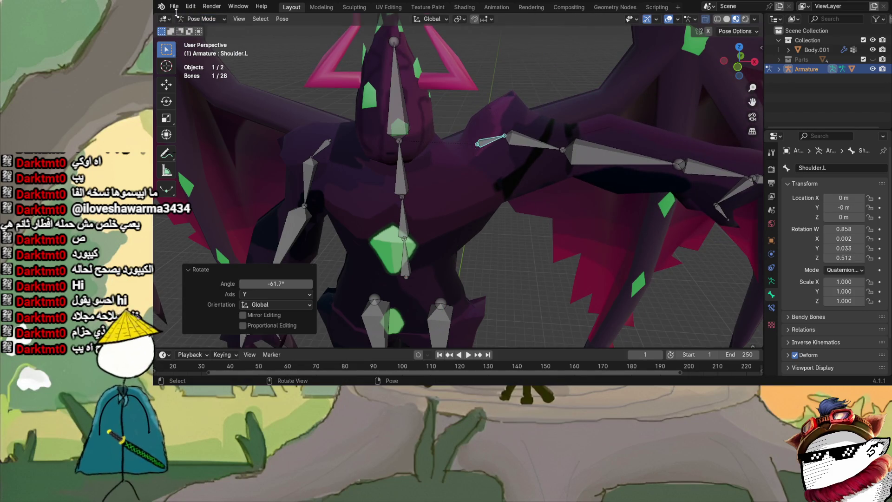
key("ctrl+z")
key("ctrl+Tab")
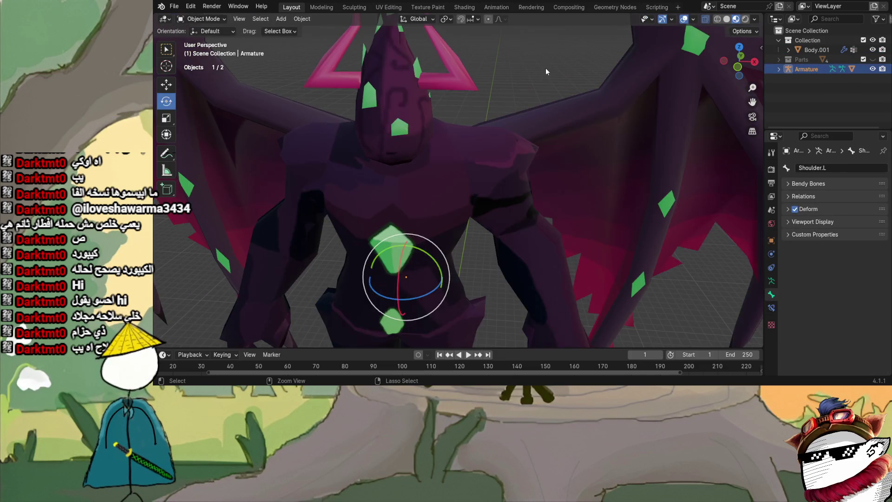
- View the Shoulder.L weights on the body mesh, then return it to Object Mode
key("ctrl+Tab")
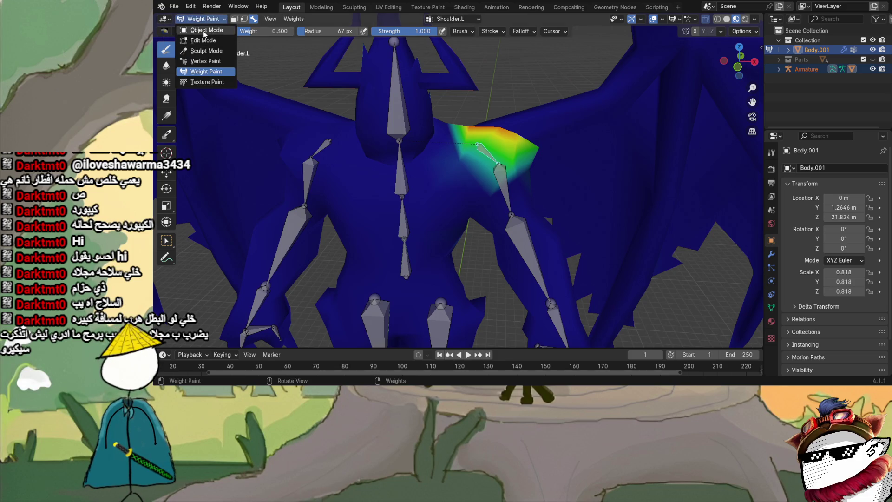
left_click(203, 31)
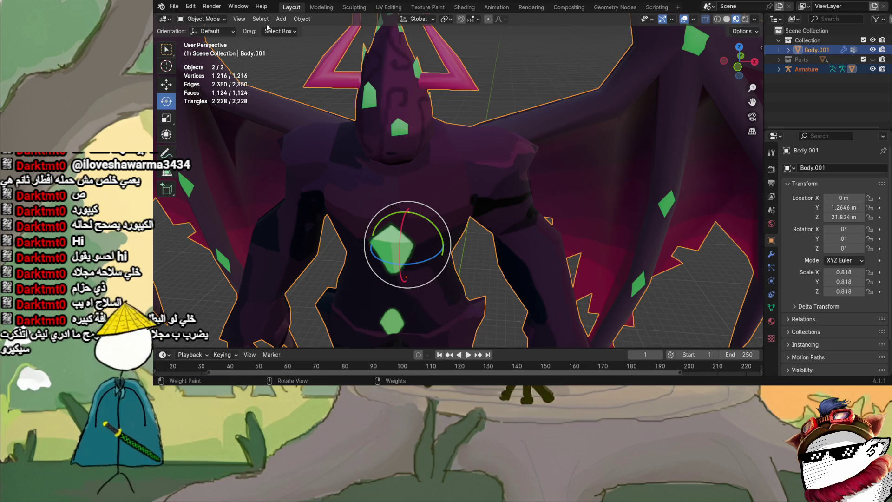
scroll(371, 89, "down", 6)
mouse_move(349, 83)
middle_mouse_down()
mouse_move(311, 106)
mouse_move(362, 97)
middle_mouse_up()
left_click(446, 94)
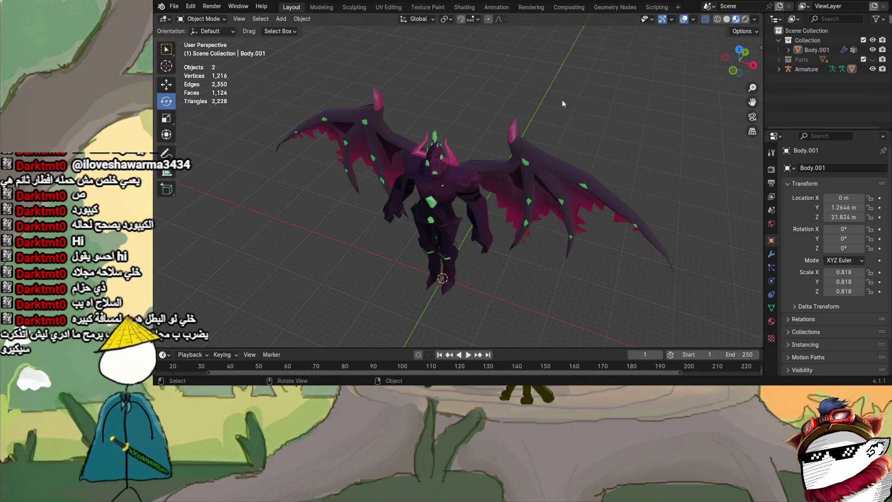
scroll(446, 94, "up", 5)
scroll(432, 78, "up", 4)
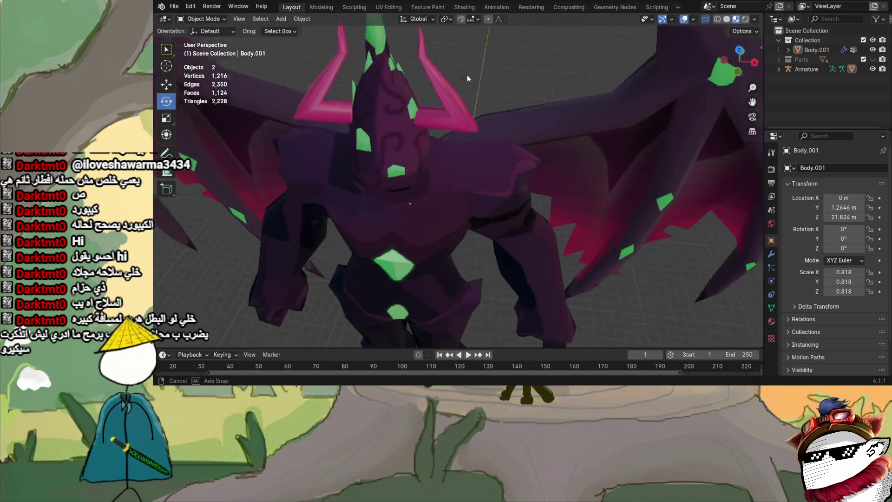
middle_click_drag(466, 74, 384, 46)
scroll(385, 46, "down", 4)
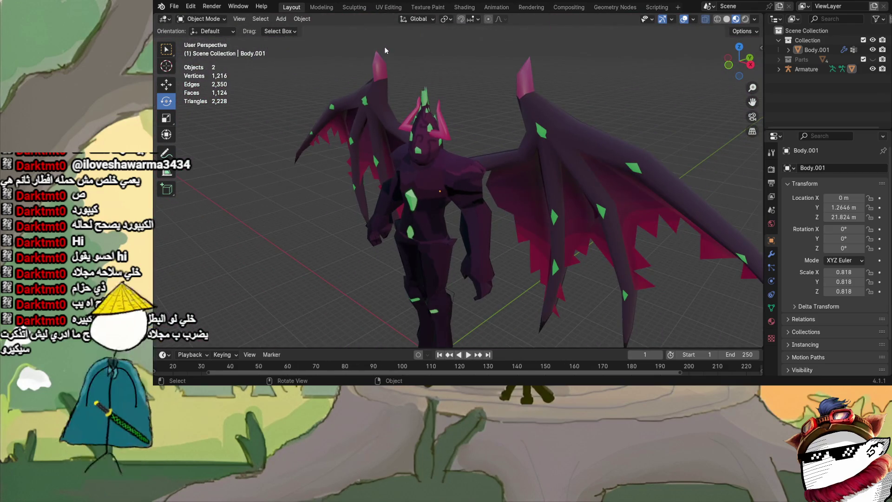
scroll(382, 49, "up", 4)
scroll(382, 45, "down", 4)
mouse_move(382, 45)
middle_mouse_down()
mouse_move(454, 70)
mouse_move(402, 74)
mouse_move(197, 19)
middle_mouse_up()
scroll(402, 75, "up", 4)
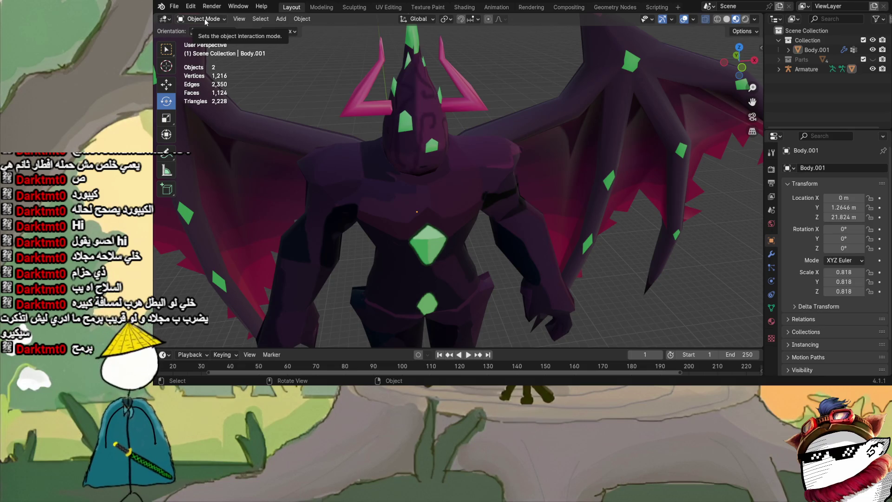
scroll(419, 167, "down", 3)
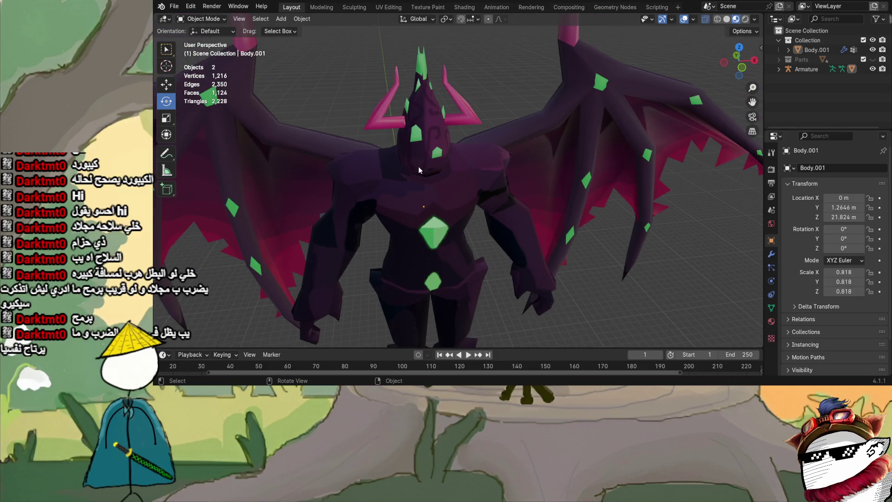
scroll(419, 163, "up", 3)
scroll(524, 163, "up", 4)
scroll(523, 163, "down", 6)
mouse_move(524, 163)
middle_mouse_down()
mouse_move(400, 149)
mouse_move(448, 181)
mouse_move(395, 179)
mouse_move(365, 150)
mouse_move(415, 191)
mouse_move(471, 130)
middle_mouse_up()
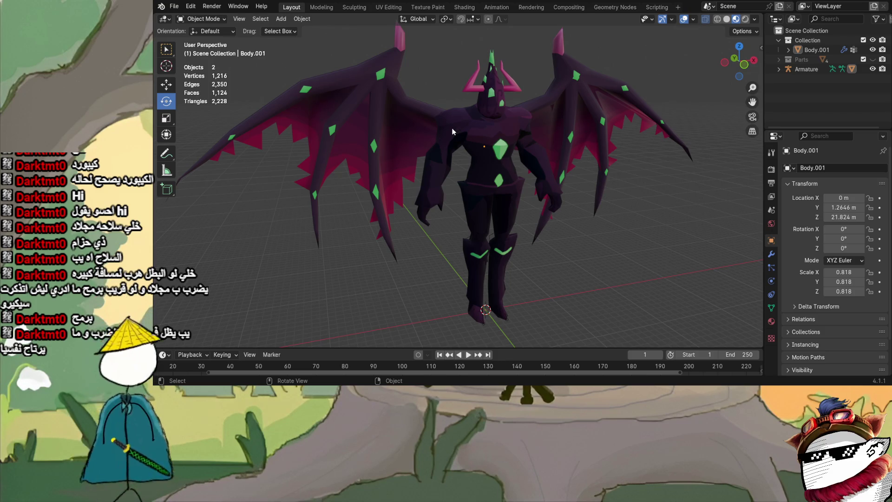
scroll(452, 127, "up", 3)
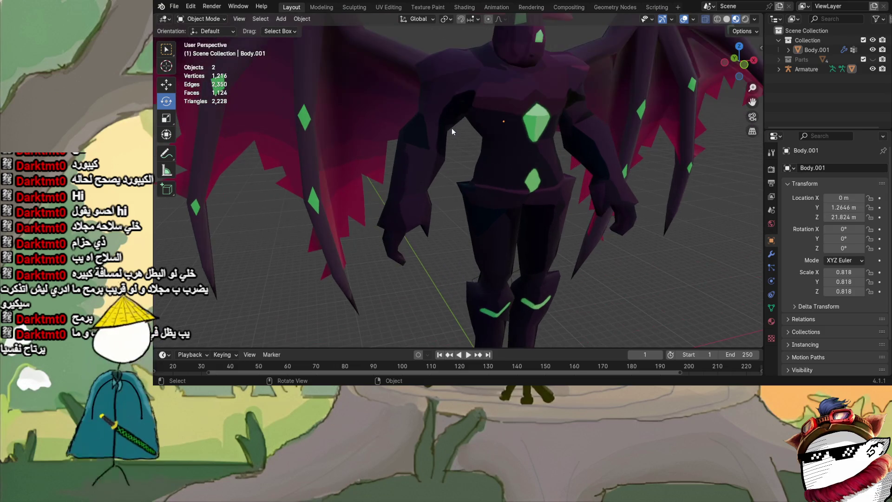
scroll(452, 128, "down", 4)
mouse_move(451, 128)
middle_mouse_down()
mouse_move(277, 142)
mouse_move(268, 152)
middle_mouse_up()
scroll(495, 168, "up", 5)
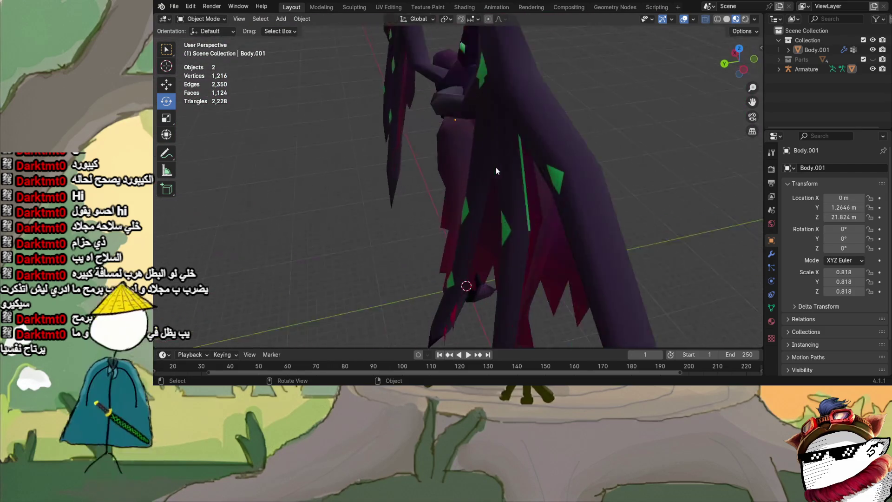
mouse_move(495, 168)
middle_mouse_down()
mouse_move(585, 168)
mouse_move(381, 145)
middle_mouse_up()
scroll(380, 145, "down", 5)
mouse_move(466, 157)
middle_mouse_down()
mouse_move(514, 215)
mouse_move(457, 181)
middle_mouse_up()
scroll(513, 215, "up", 5)
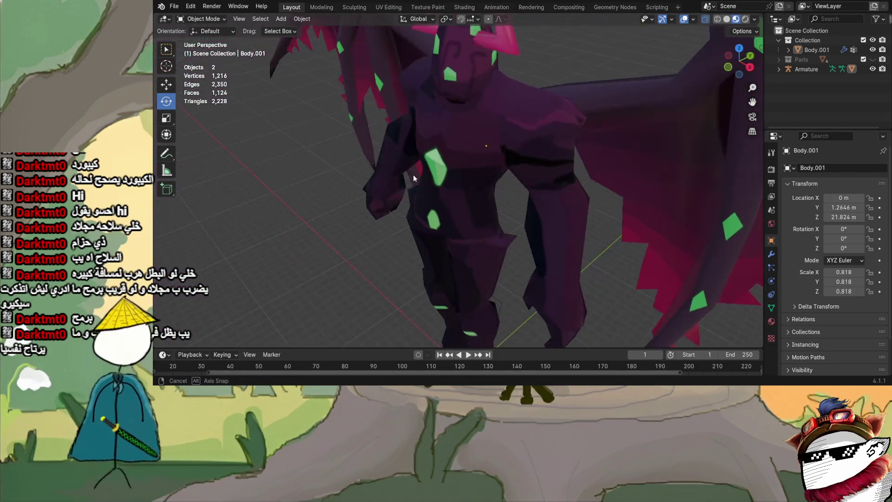
scroll(457, 181, "down", 2)
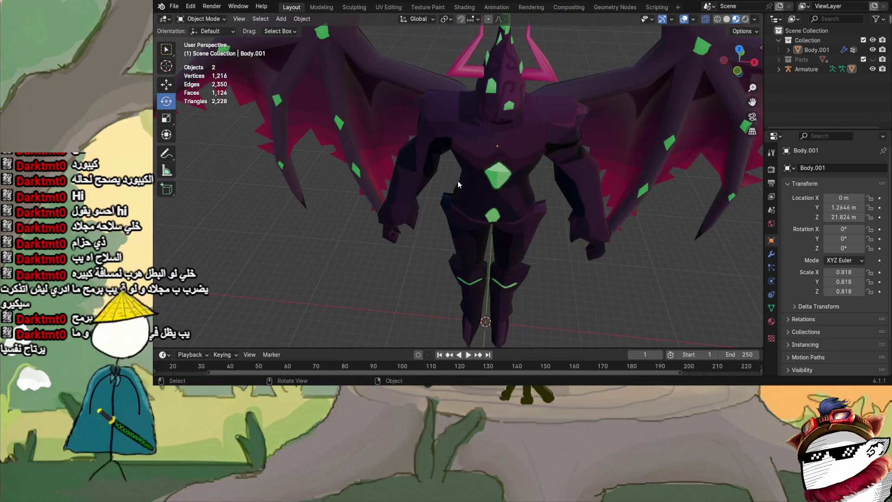
scroll(471, 160, "up", 2)
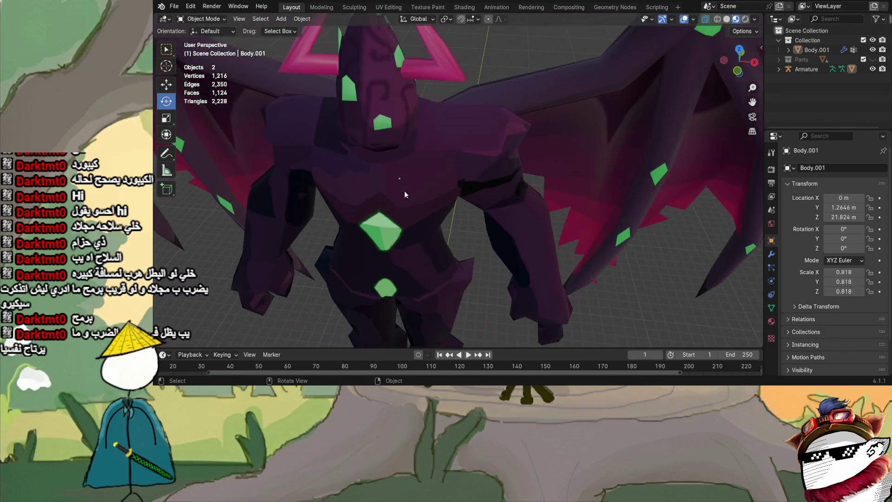
middle_click_drag(405, 190, 429, 169)
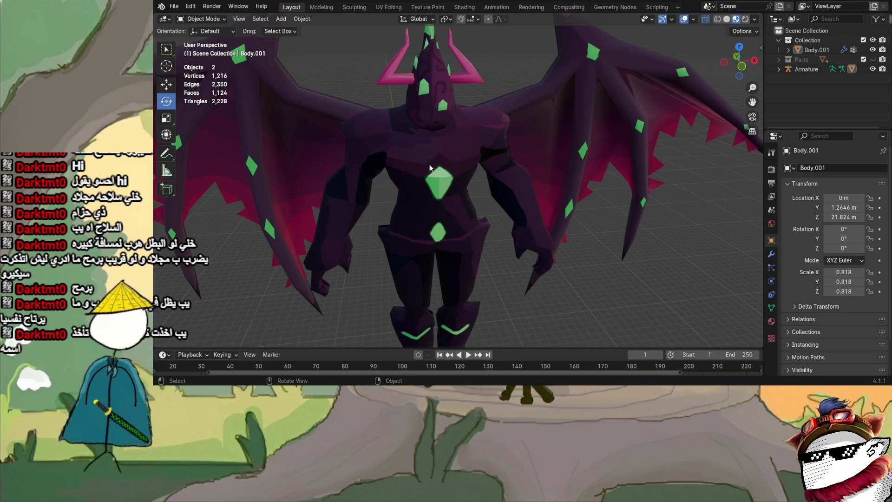
scroll(495, 164, "down", 3)
mouse_move(449, 157)
middle_mouse_down()
mouse_move(565, 157)
mouse_move(452, 149)
middle_mouse_up()
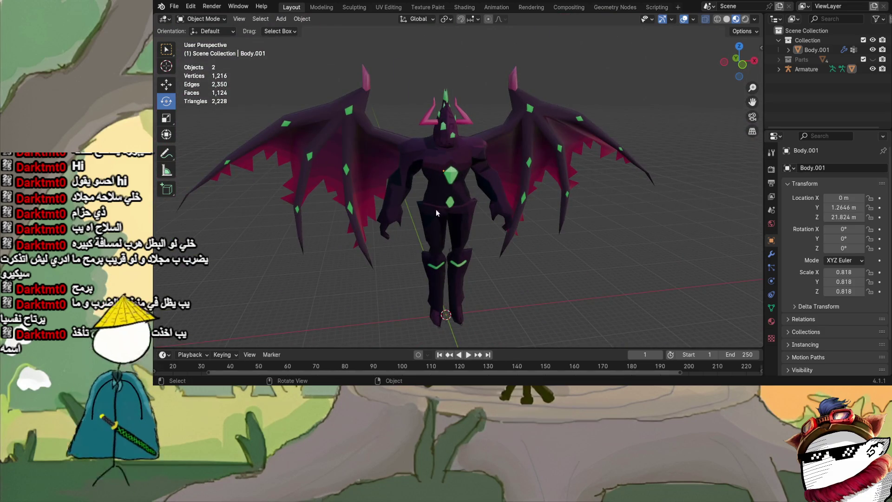
scroll(403, 227, "up", 3)
scroll(404, 228, "down", 3)
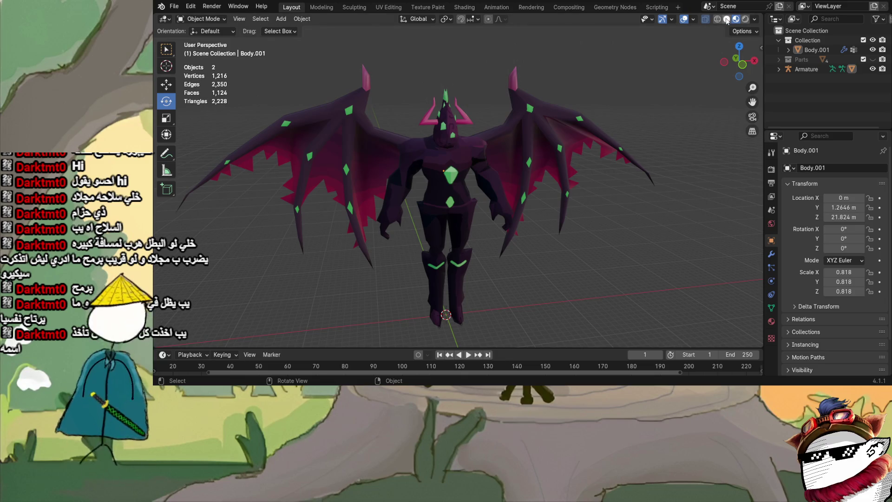
left_click(726, 19)
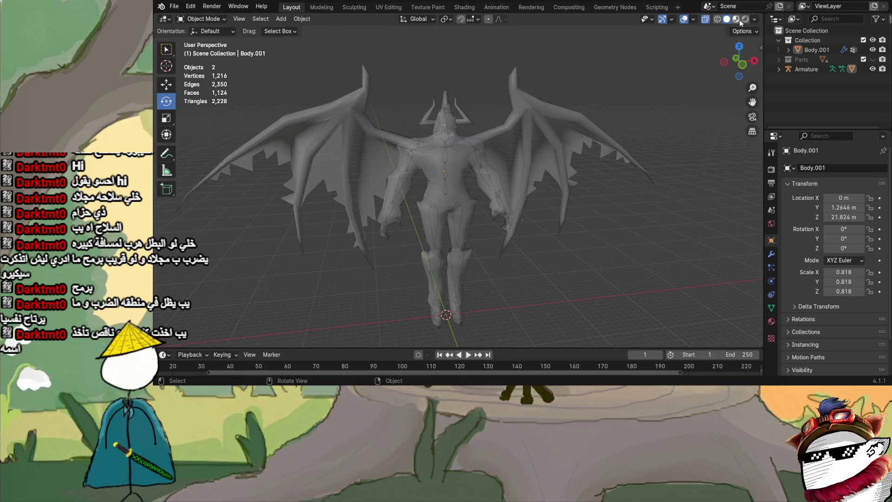
left_click(736, 19)
scroll(568, 171, "up", 3)
scroll(567, 171, "down", 3)
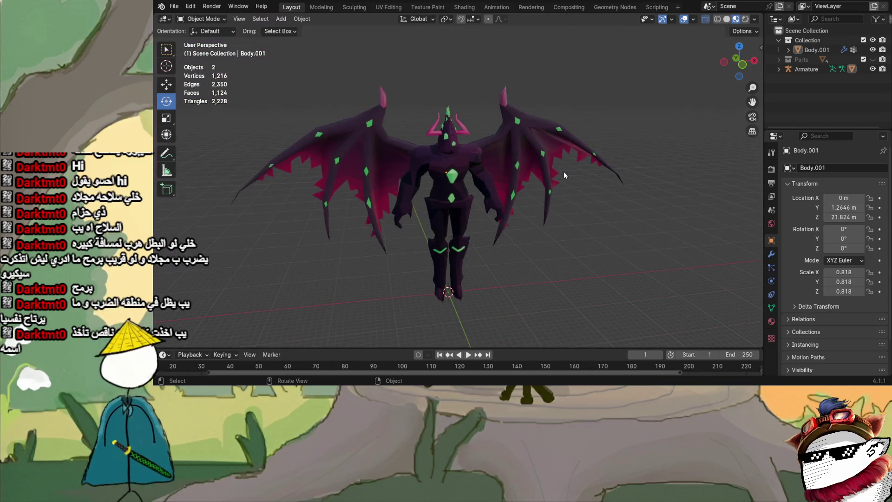
scroll(563, 172, "up", 4)
scroll(579, 167, "down", 2)
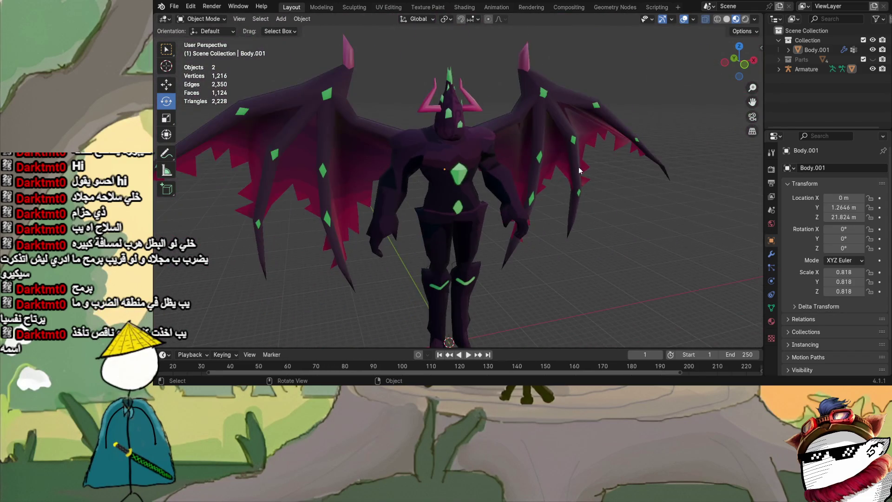
scroll(579, 170, "down", 3)
mouse_move(503, 155)
middle_mouse_down()
mouse_move(457, 141)
mouse_move(480, 144)
mouse_move(462, 150)
middle_mouse_up()
scroll(456, 141, "up", 3)
scroll(480, 144, "up", 2)
scroll(481, 144, "up", 1)
scroll(479, 145, "down", 4)
scroll(462, 150, "up", 2)
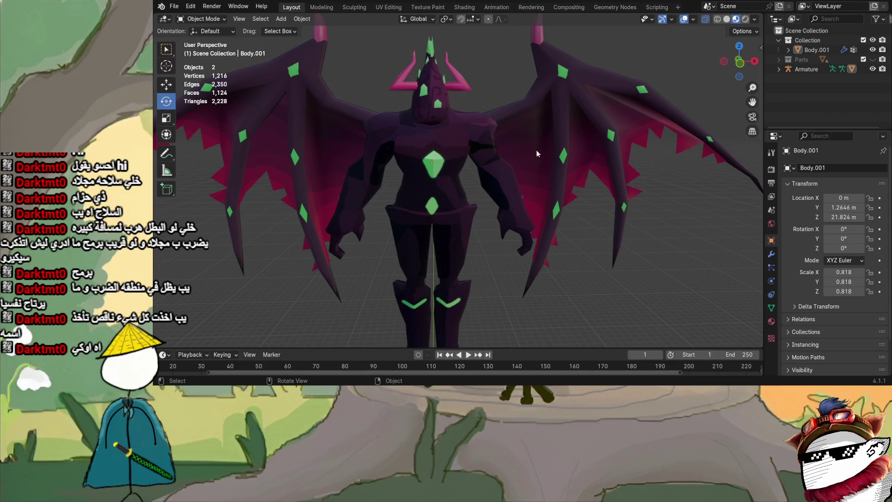
scroll(514, 150, "down", 1)
scroll(464, 151, "up", 2)
scroll(464, 151, "up", 2)
middle_click_drag(463, 151, 479, 150)
left_click(478, 149)
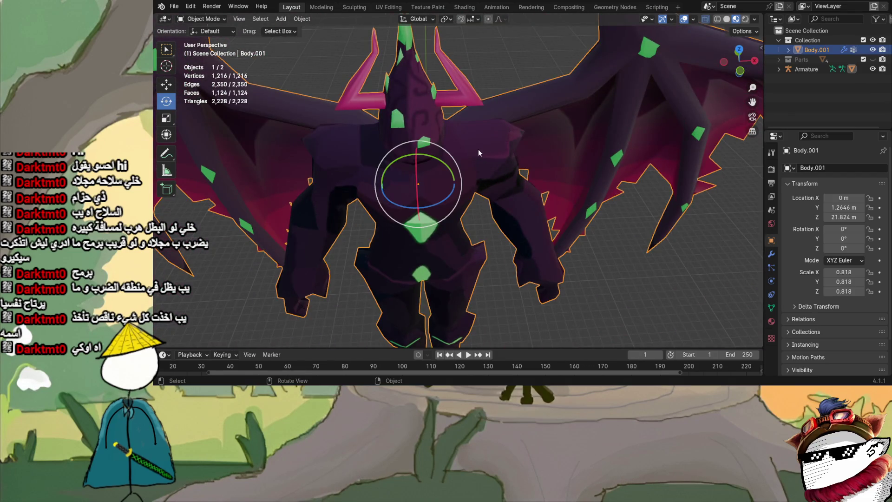
- Put the armature into Pose Mode, raise the arm bone on the Y axis, and select Biceps.L
left_click(806, 70)
left_click(202, 19)
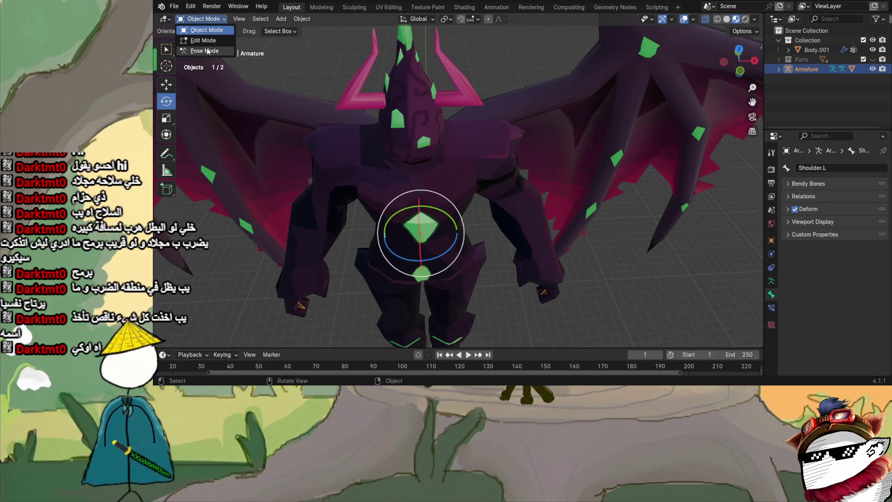
left_click(207, 51)
key("r")
key("y")
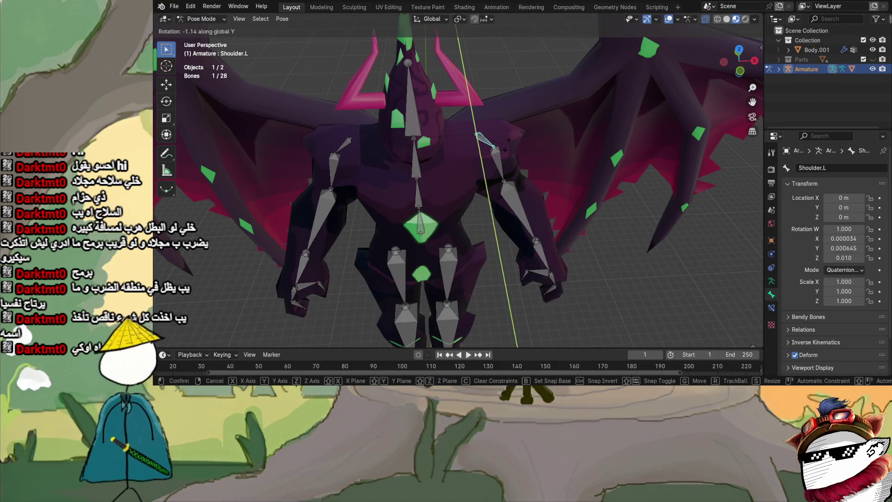
left_click(500, 71)
middle_click_drag(500, 70, 501, 99)
left_click(501, 99)
- Raise Biceps.L on Y, try a Z rotation, then clear the arm back to its rest pose
key("r")
key("y")
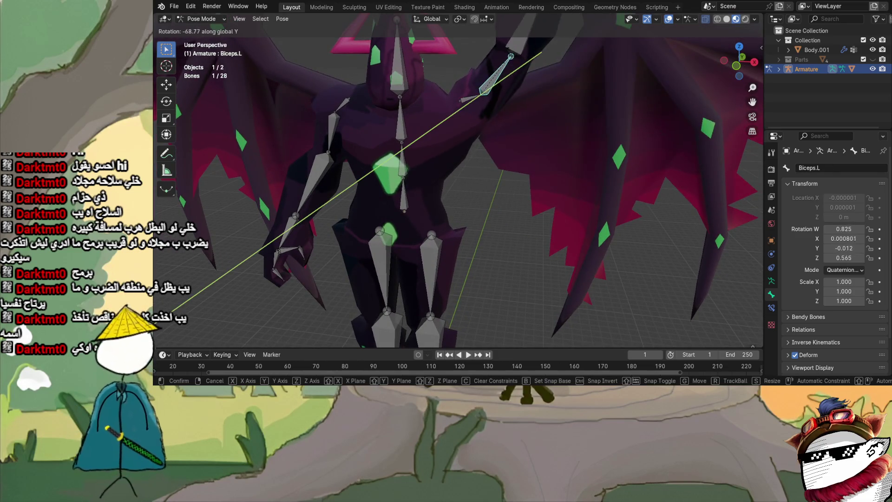
left_click(505, 81)
scroll(504, 81, "down", 5)
scroll(499, 90, "up", 2)
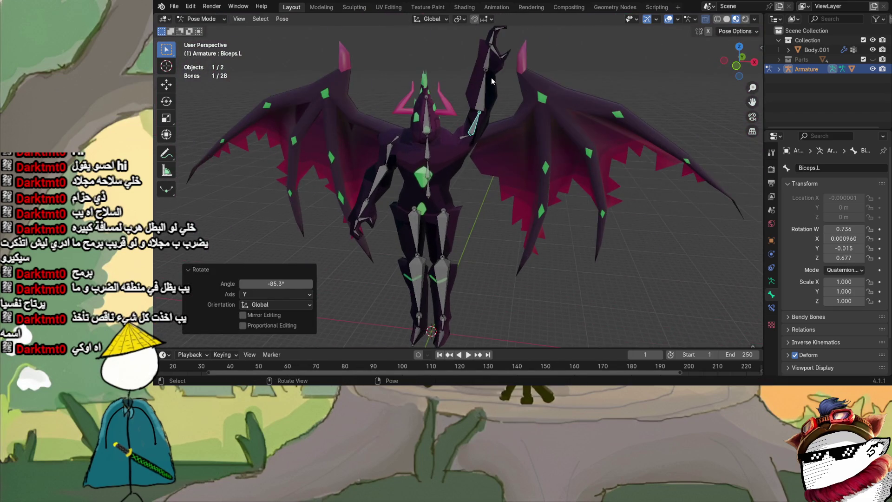
key("r")
key("z")
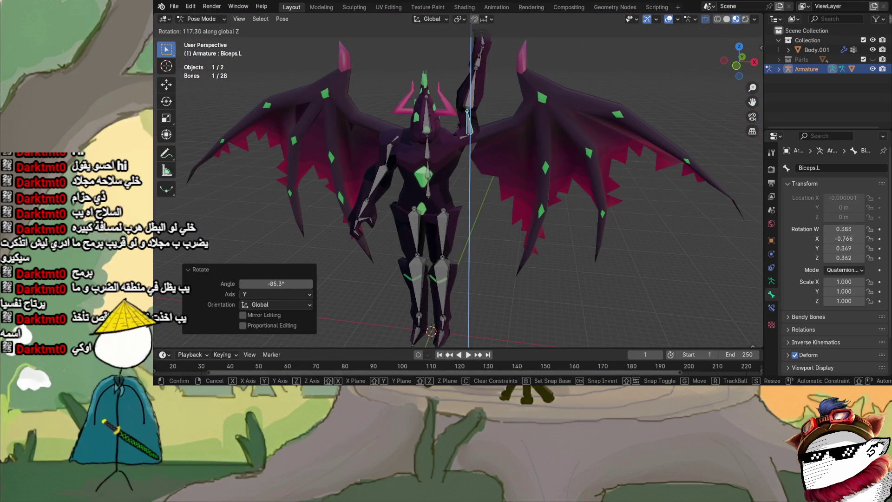
key("Escape")
key("ctrl+z")
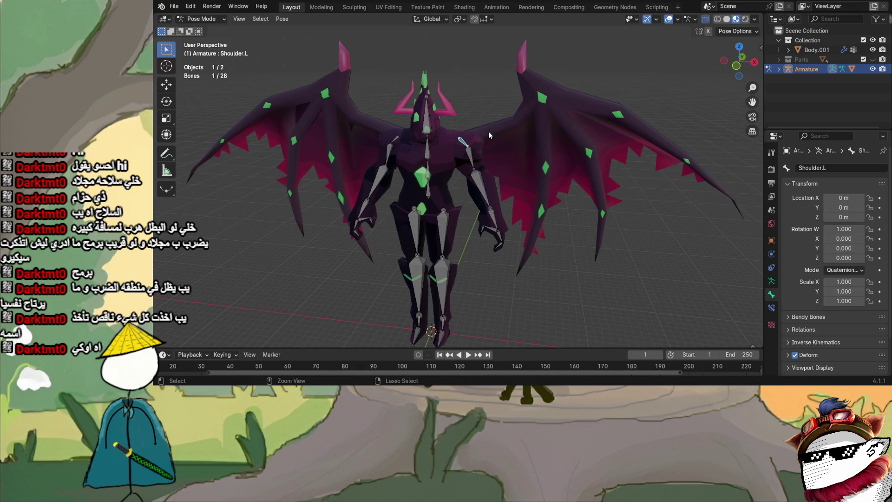
scroll(488, 140, "up", 2)
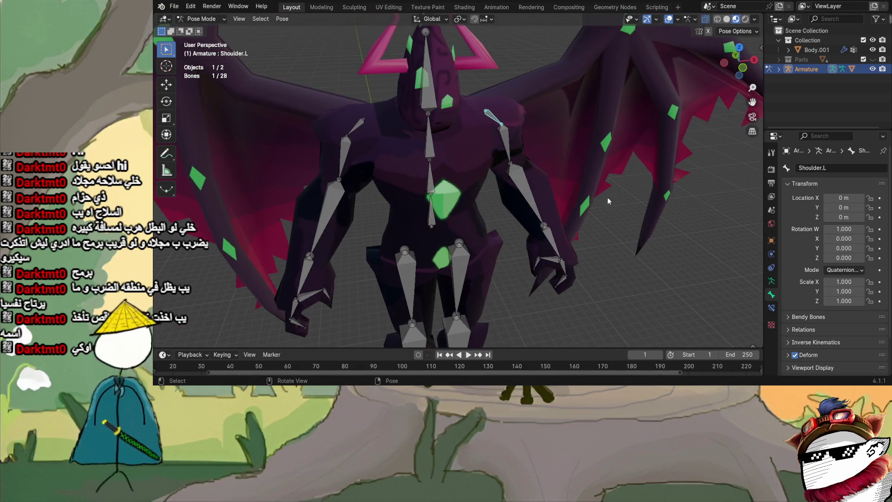
scroll(607, 198, "down", 4)
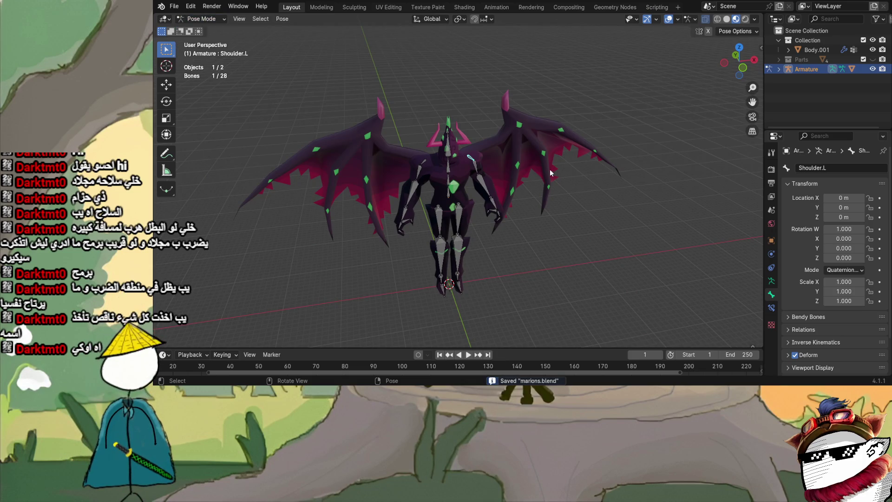
scroll(453, 119, "up", 4)
scroll(445, 124, "up", 3)
scroll(469, 132, "up", 2)
key("r")
key("z")
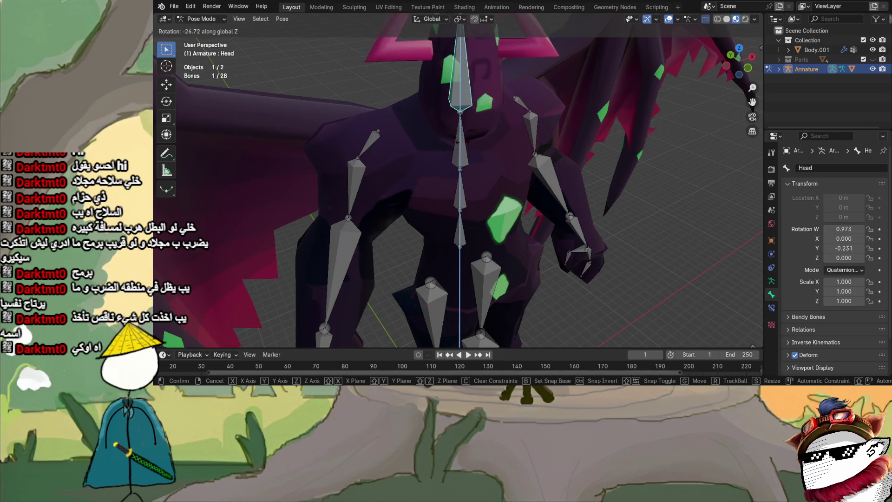
key("Escape")
mouse_move(482, 140)
middle_mouse_down()
mouse_move(487, 180)
mouse_move(445, 181)
middle_mouse_up()
key("r")
key("x")
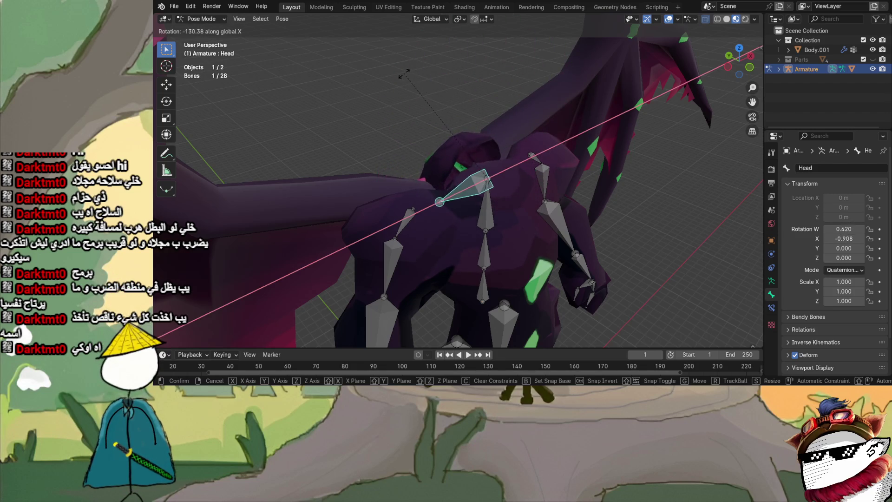
key("Escape")
scroll(462, 127, "up", 5)
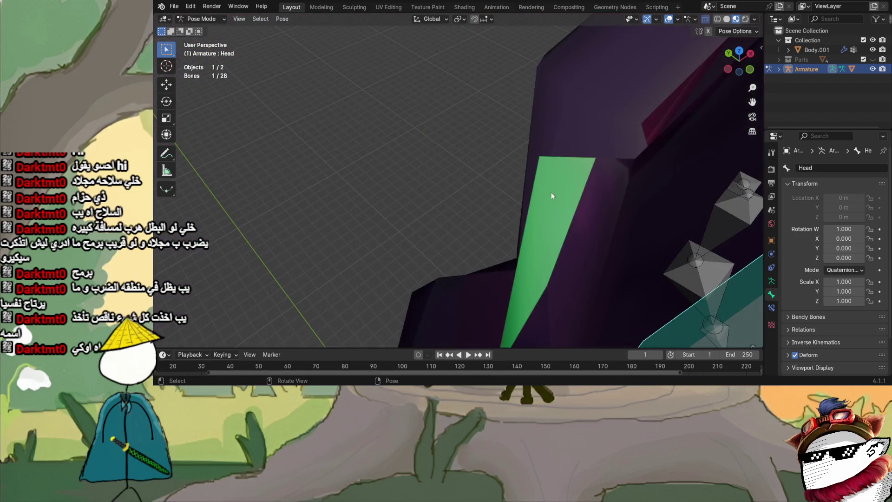
middle_click_drag(461, 125, 512, 140)
scroll(499, 130, "up", 3)
scroll(497, 129, "down", 5)
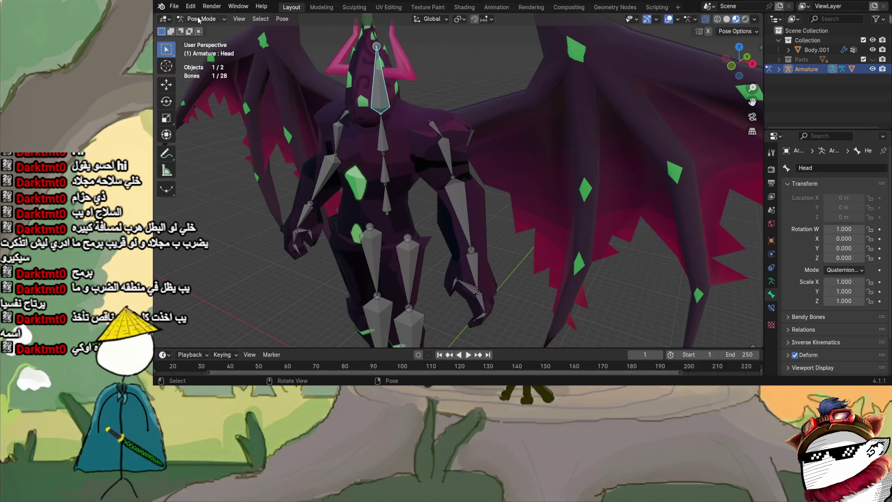
key("ctrl+Tab")
scroll(422, 126, "down", 5)
left_click(421, 126)
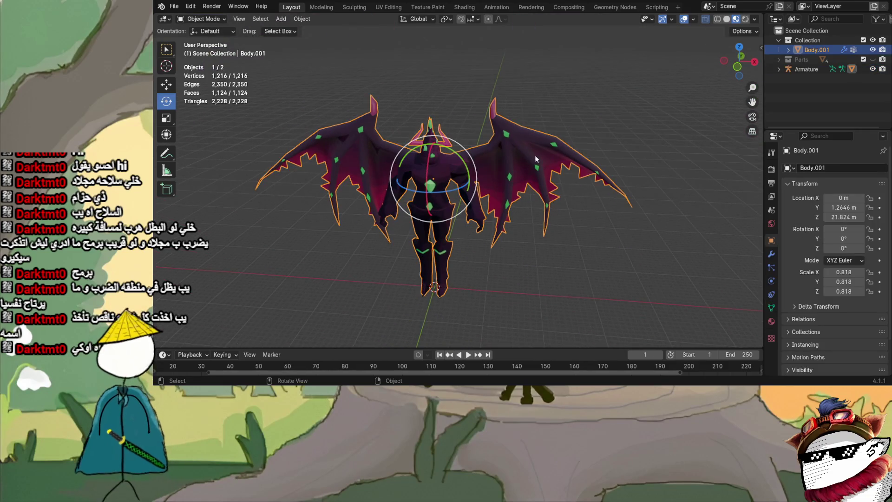
scroll(458, 104, "up", 2)
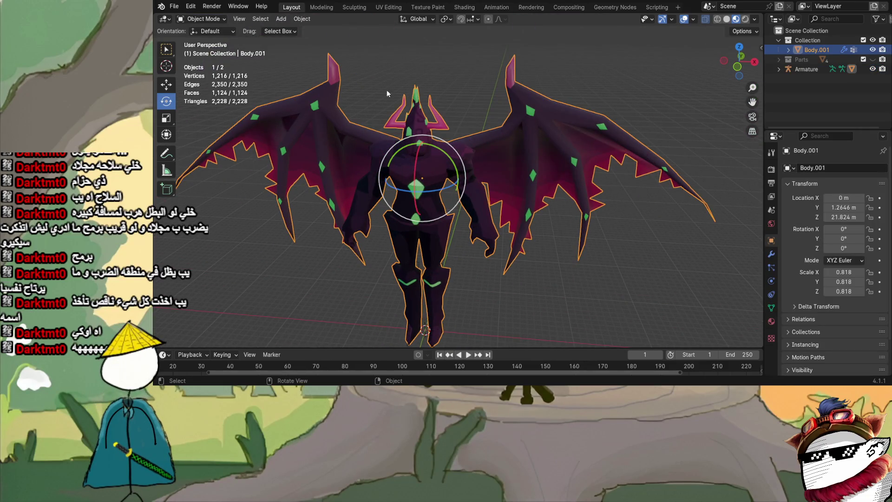
- Reselect the body, switch to Object Mode, make the Armature active and list its interaction modes
middle_click_drag(387, 90, 476, 97)
left_click(638, 126)
scroll(643, 138, "up", 4)
mouse_move(643, 139)
middle_mouse_down()
mouse_move(689, 143)
mouse_move(502, 114)
middle_mouse_up()
left_click(501, 113)
scroll(502, 114, "down", 3)
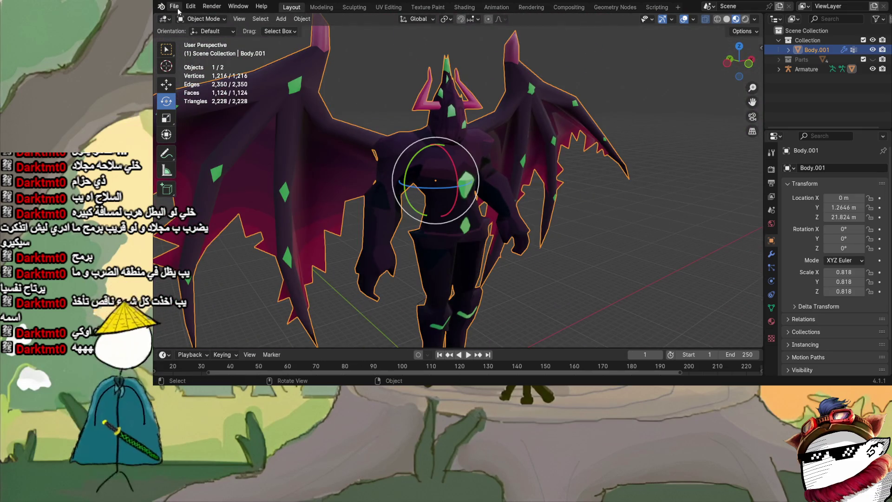
left_click(199, 19)
left_click(795, 68)
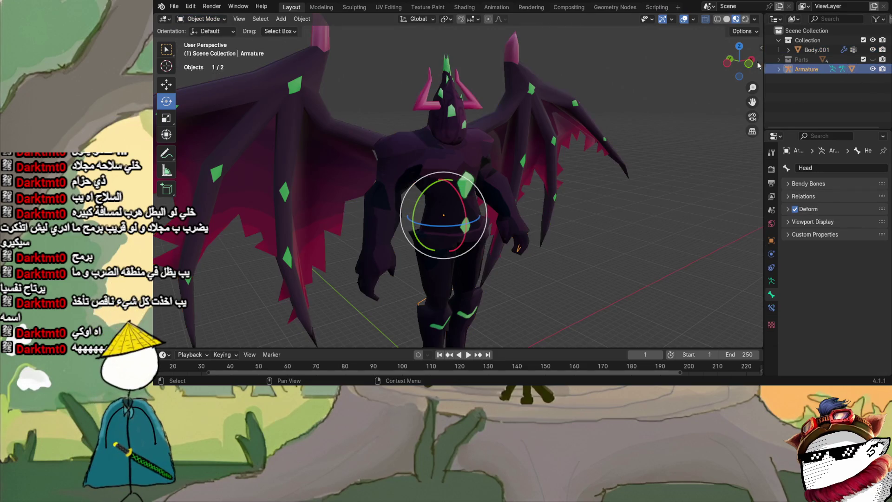
left_click(198, 19)
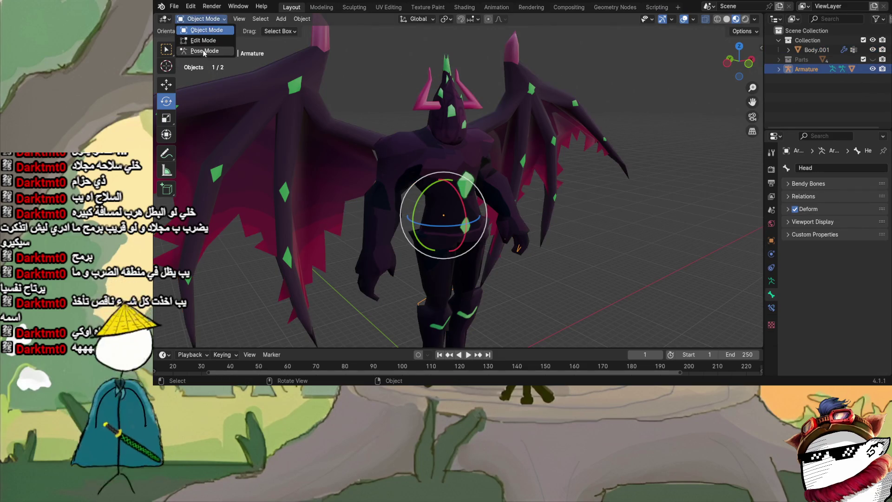
- In Pose Mode, twist Spine2 on Z and tilt it on X, then reset its rotation with Alt+R
left_click(204, 51)
scroll(448, 154, "down", 4)
scroll(450, 160, "up", 2)
left_click(449, 162)
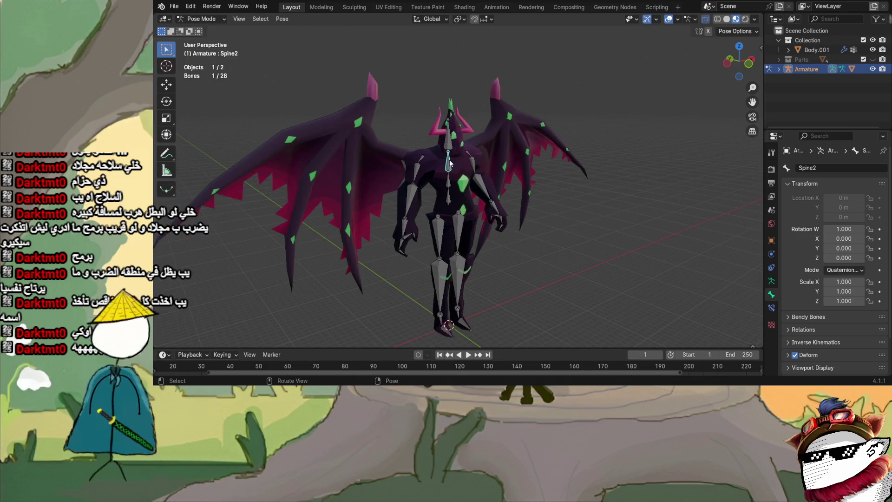
key("r")
key("z")
key("Return")
key("r")
key("x")
key("Return")
mouse_move(514, 186)
middle_mouse_down()
mouse_move(386, 195)
mouse_move(553, 151)
mouse_move(507, 199)
middle_mouse_up()
scroll(552, 150, "down", 3)
scroll(506, 199, "up", 3)
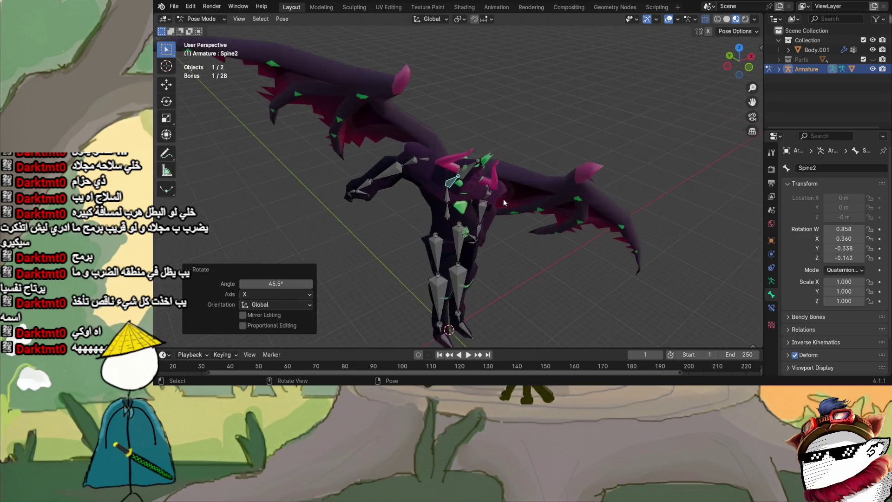
scroll(582, 199, "up", 4)
key("alt+r")
scroll(583, 202, "down", 3)
- Try another X-axis rotation of Spine2 from side views and cancel it, leaving the spine at rest
mouse_move(582, 202)
middle_mouse_down()
mouse_move(444, 180)
mouse_move(451, 162)
middle_mouse_up()
scroll(461, 180, "down", 2)
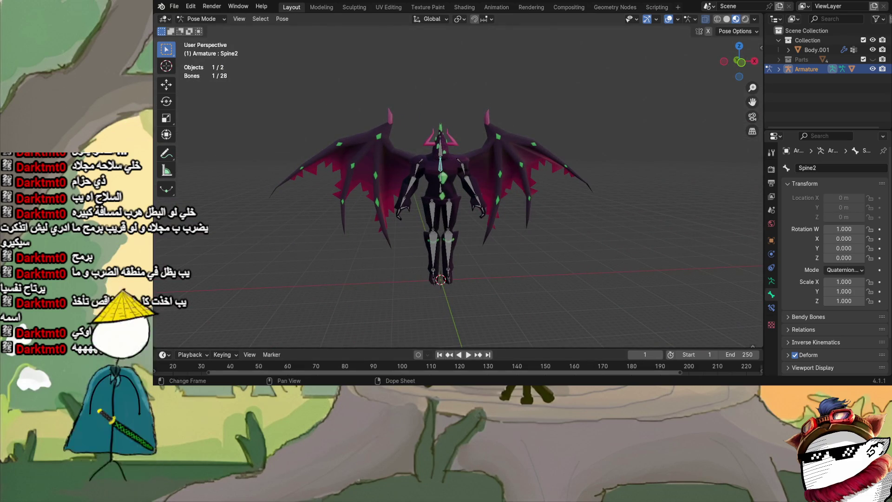
scroll(440, 261, "up", 3)
middle_click_drag(440, 262, 475, 253)
key("r")
key("x")
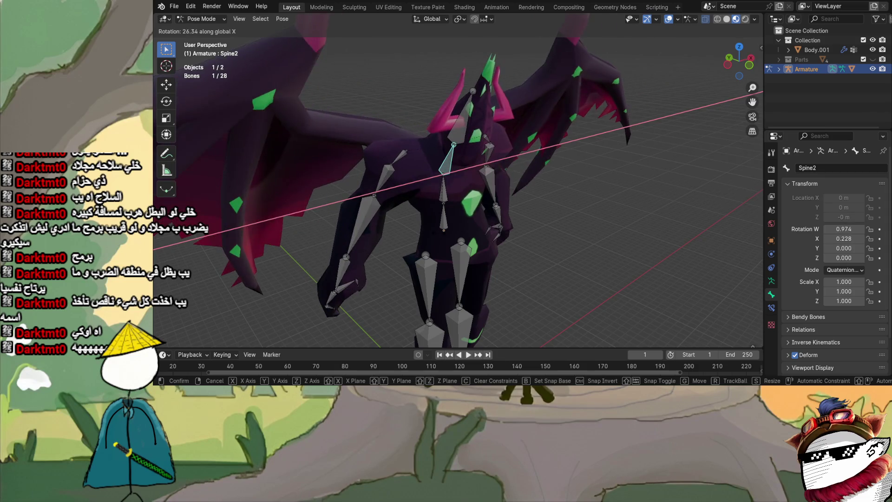
key("Escape")
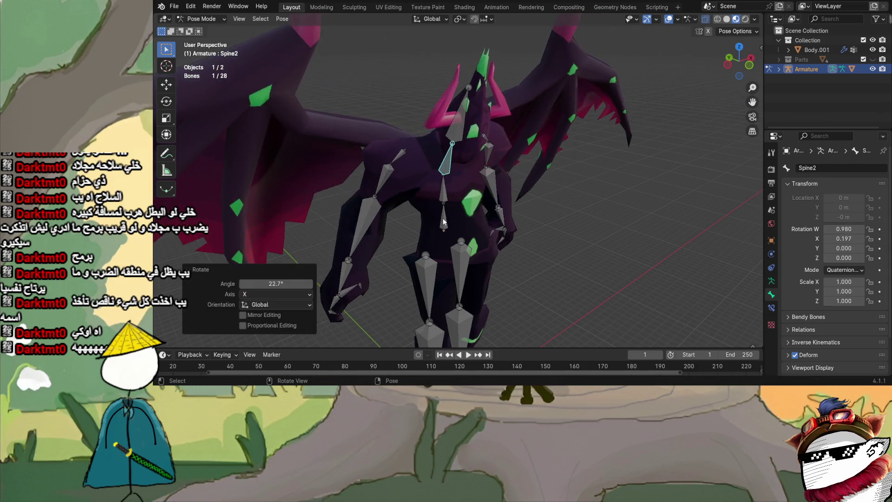
middle_click_drag(601, 155, 558, 176)
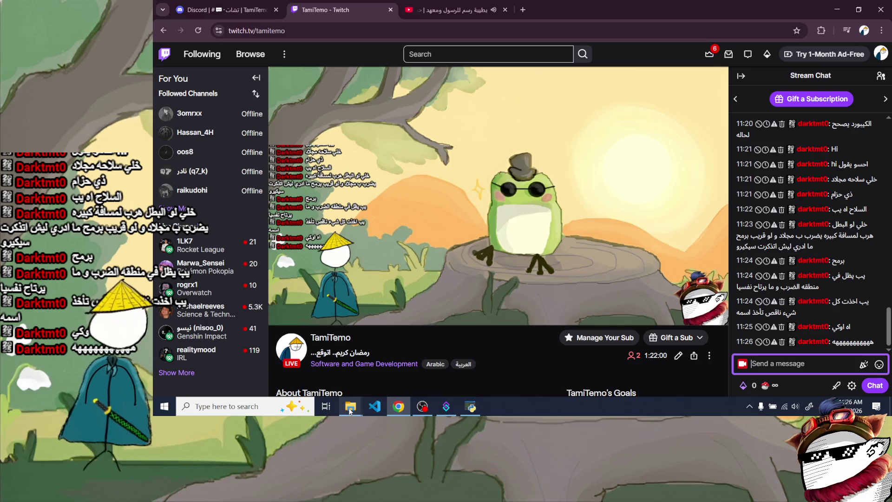
mouse_move(350, 406)
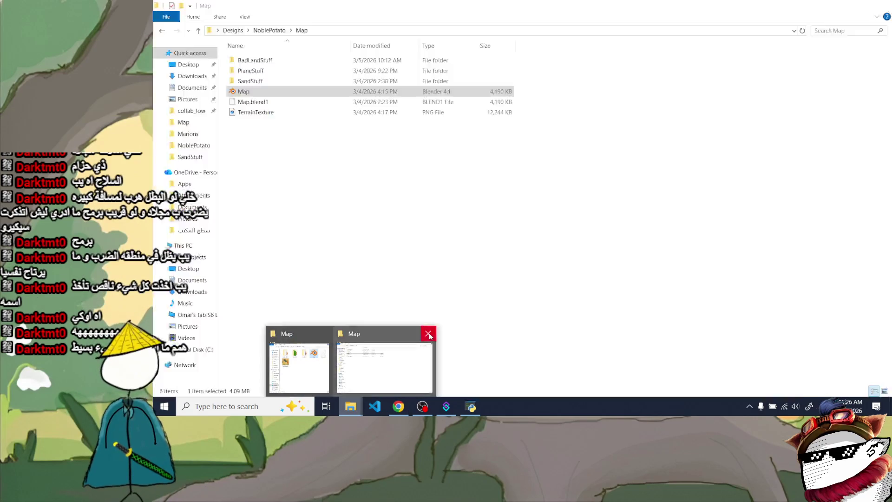
- Navigate NoblePotato > Characters > Bosses > DarkTMT and open Dark.blend in Blender
left_click(429, 335)
left_click(391, 366)
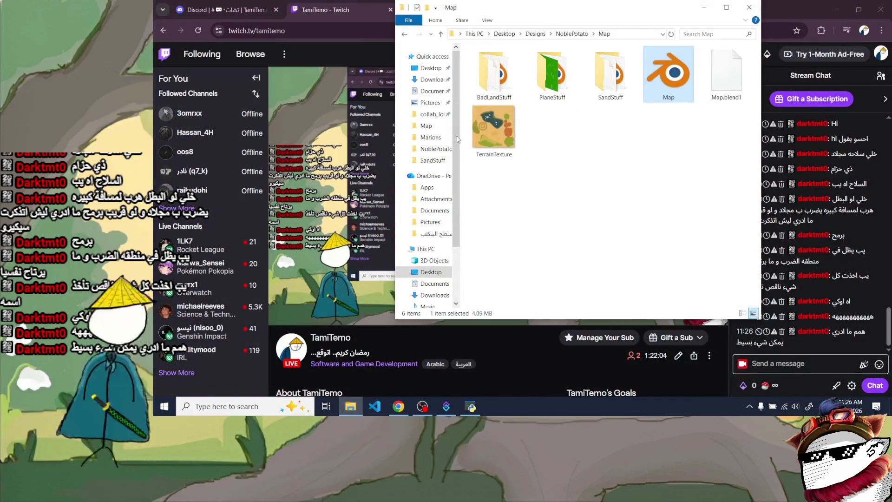
left_click(403, 34)
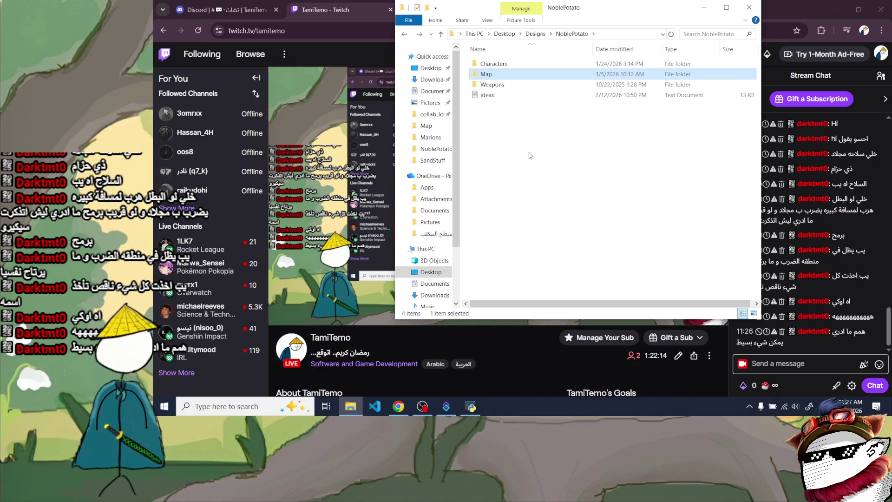
double_click(494, 64)
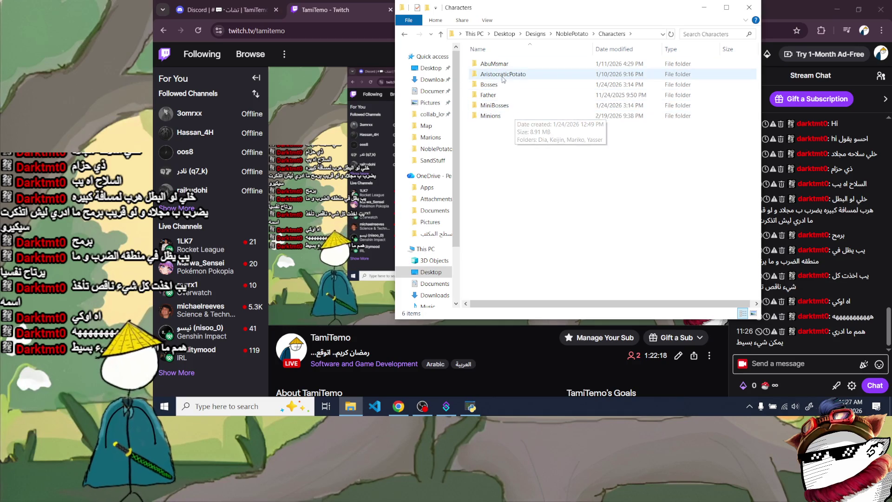
double_click(506, 84)
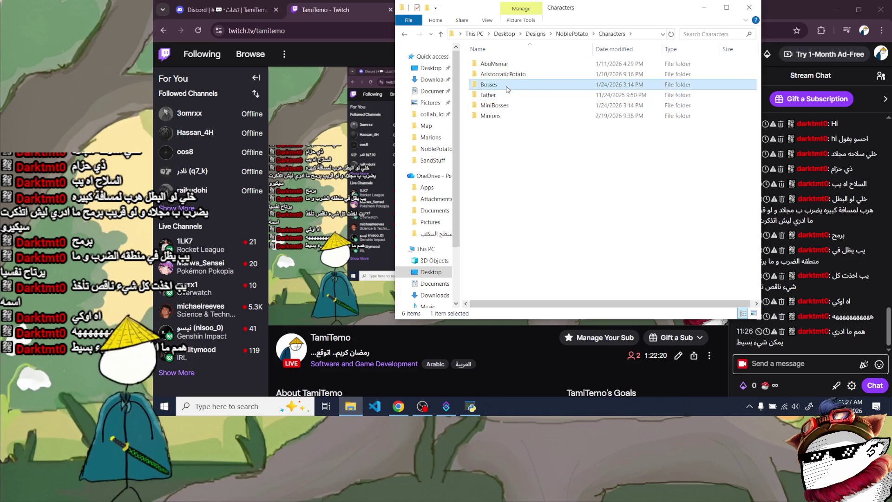
double_click(500, 64)
double_click(560, 80)
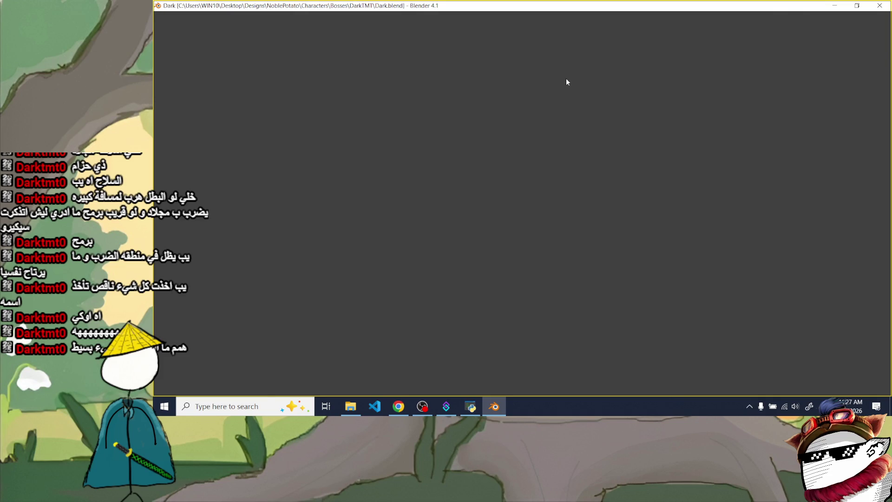
- Hide the Clothes object to inspect the pumpkin boss's body, then show the robe again
mouse_move(565, 78)
middle_mouse_down()
mouse_move(390, 126)
mouse_move(341, 123)
mouse_move(420, 124)
mouse_move(497, 143)
mouse_move(368, 128)
middle_mouse_up()
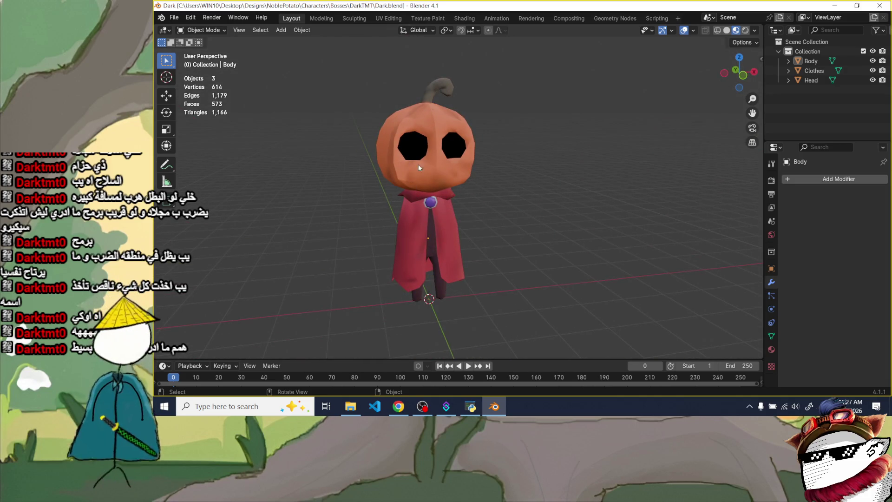
scroll(433, 175, "up", 3)
mouse_move(427, 190)
middle_mouse_down()
mouse_move(500, 182)
mouse_move(395, 175)
mouse_move(453, 188)
mouse_move(399, 187)
mouse_move(438, 139)
mouse_move(519, 161)
mouse_move(441, 159)
middle_mouse_up()
scroll(395, 175, "down", 3)
scroll(396, 175, "up", 1)
scroll(399, 187, "down", 2)
scroll(438, 139, "up", 1)
scroll(439, 142, "down", 2)
scroll(519, 162, "up", 2)
scroll(442, 160, "up", 2)
left_click(814, 70)
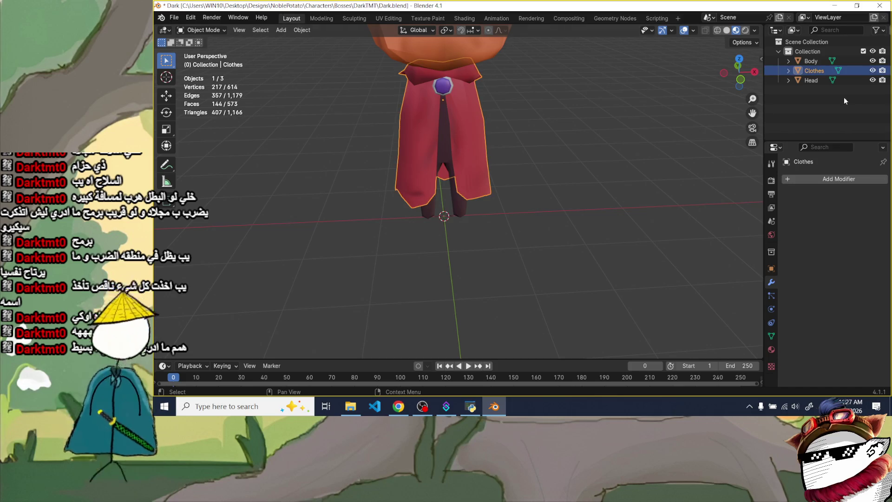
left_click(871, 71)
mouse_move(502, 118)
middle_mouse_down()
mouse_move(516, 107)
mouse_move(501, 186)
middle_mouse_up()
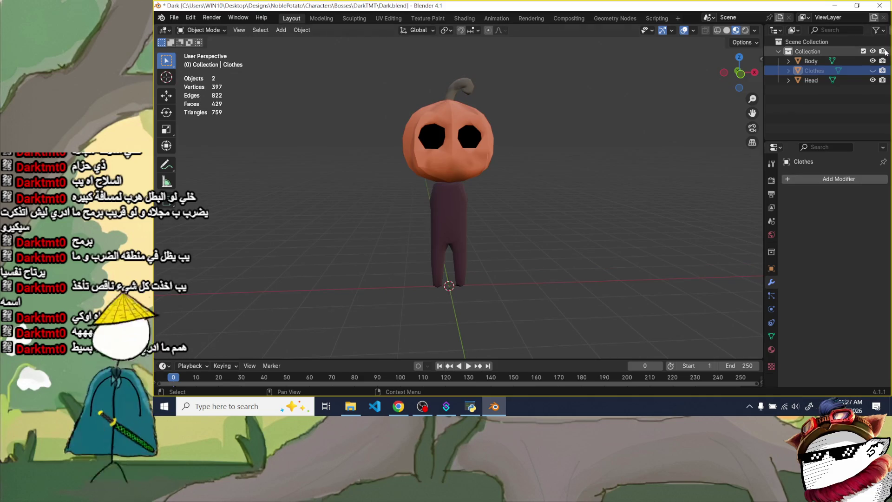
left_click(871, 70)
scroll(567, 197, "down", 3)
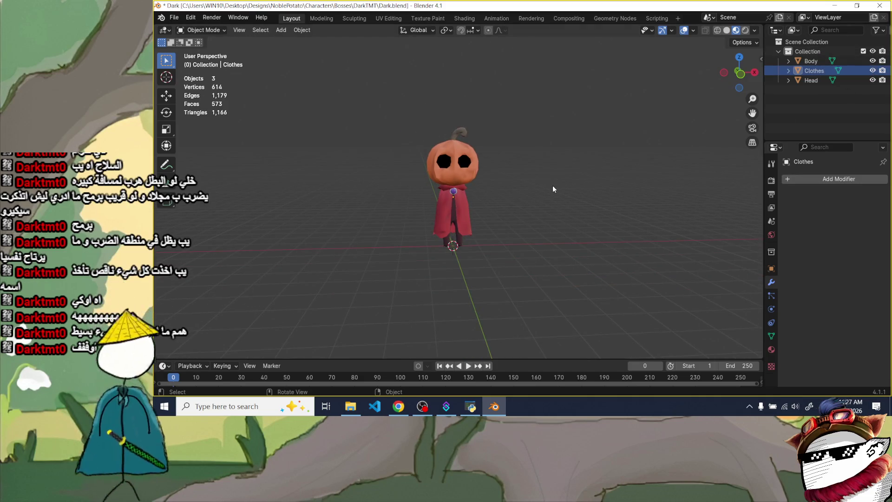
scroll(477, 172, "up", 2)
scroll(430, 155, "down", 3)
scroll(430, 163, "up", 2)
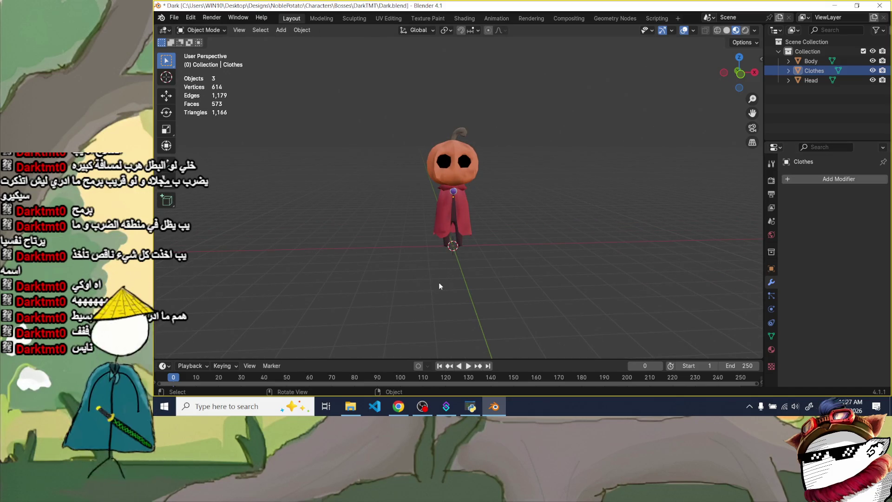
scroll(438, 282, "down", 2)
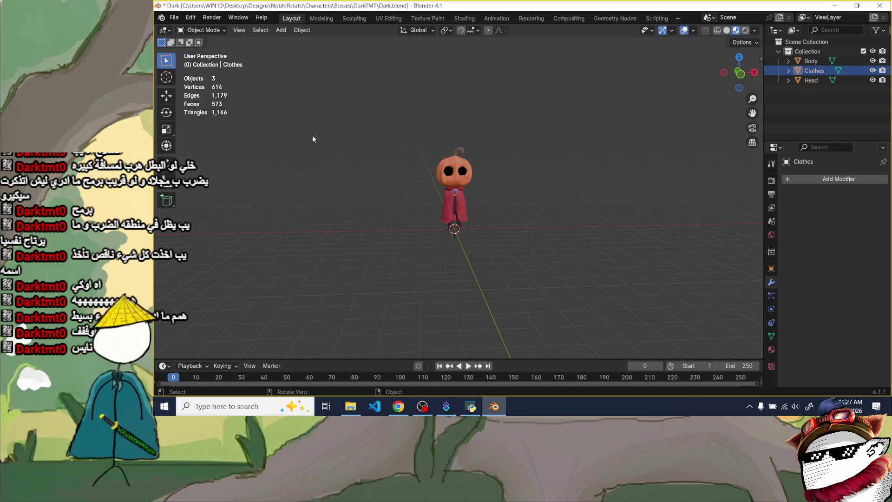
scroll(537, 267, "up", 3)
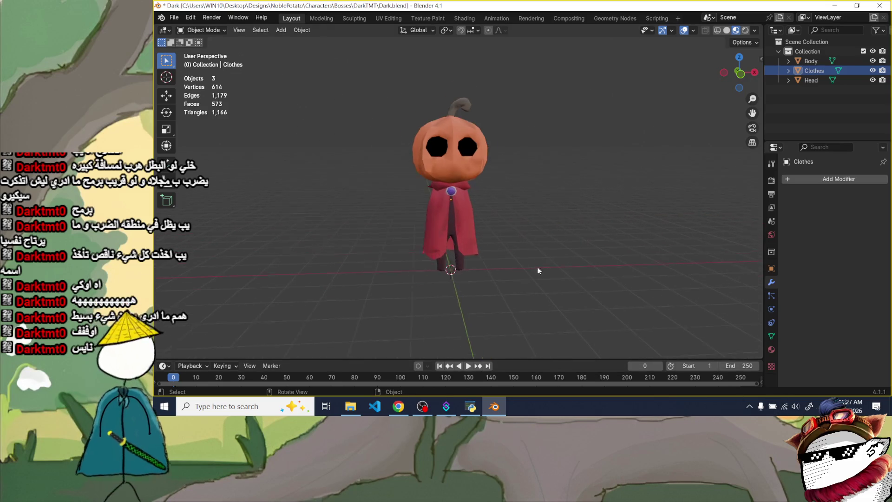
scroll(427, 260, "up", 1)
scroll(435, 260, "up", 3)
scroll(435, 260, "up", 2)
- View the character from higher up and select the pumpkin Head object
mouse_move(436, 260)
middle_mouse_down()
mouse_move(466, 265)
mouse_move(372, 262)
middle_mouse_up()
scroll(422, 262, "up", 3)
scroll(457, 264, "down", 3)
scroll(446, 264, "up", 1)
middle_click_drag(446, 264, 611, 196)
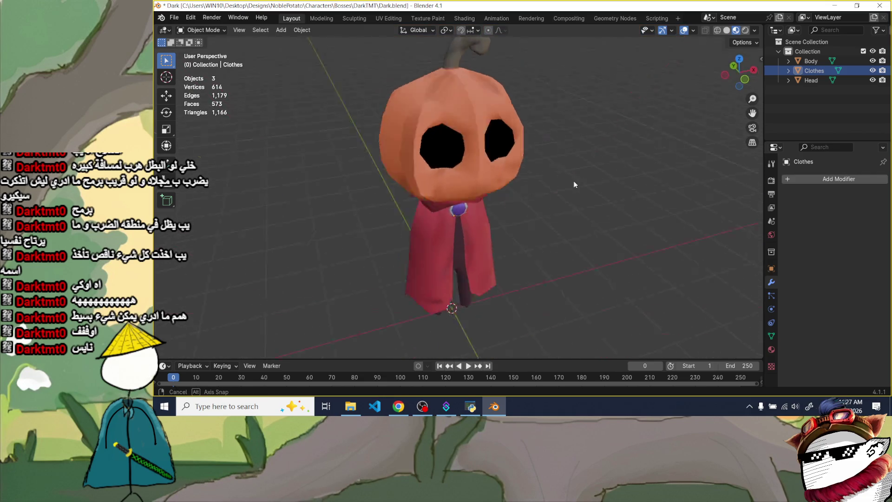
left_click(488, 160)
mouse_move(514, 166)
middle_mouse_down()
mouse_move(510, 202)
mouse_move(499, 198)
middle_mouse_up()
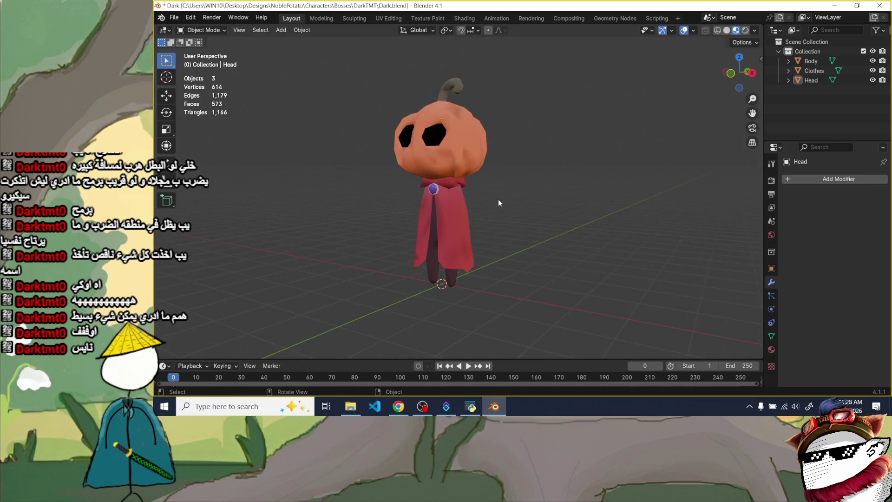
scroll(498, 198, "up", 5)
scroll(462, 223, "up", 4)
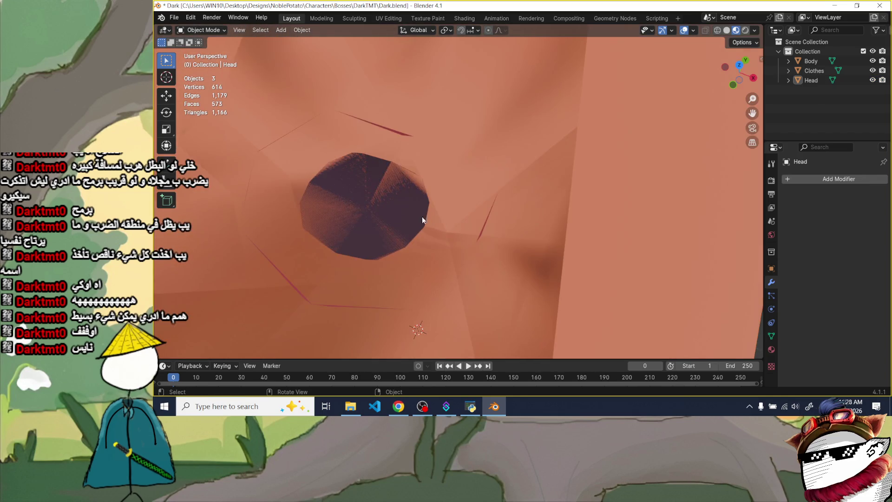
scroll(421, 220, "up", 2)
scroll(418, 230, "up", 3)
scroll(418, 234, "up", 2)
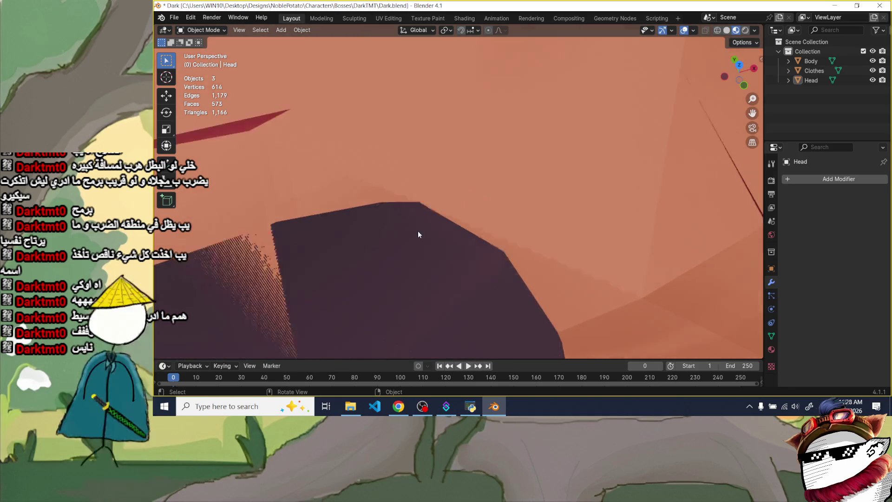
scroll(418, 234, "down", 3)
scroll(419, 232, "down", 3)
left_click(420, 232)
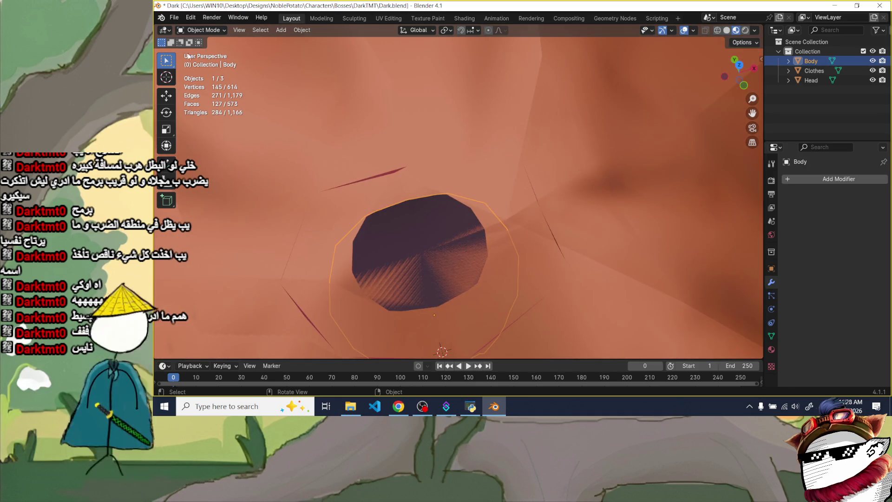
left_click(202, 30)
scroll(497, 156, "down", 3)
scroll(499, 159, "down", 3)
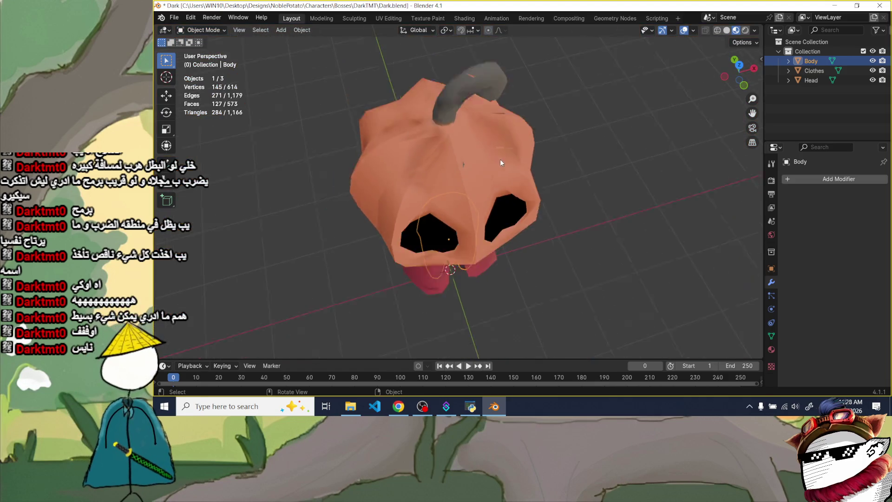
middle_click_drag(499, 159, 482, 97)
key("a")
mouse_move(478, 202)
middle_mouse_down()
mouse_move(545, 228)
mouse_move(515, 215)
middle_mouse_up()
left_click(526, 215)
scroll(523, 211, "down", 1)
scroll(516, 204, "down", 3)
scroll(512, 183, "up", 2)
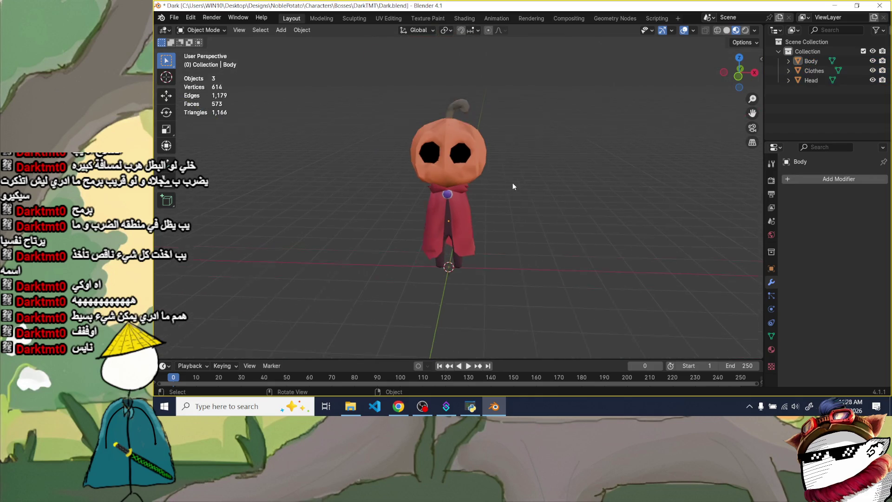
scroll(484, 177, "up", 3)
middle_click_drag(483, 178, 532, 179)
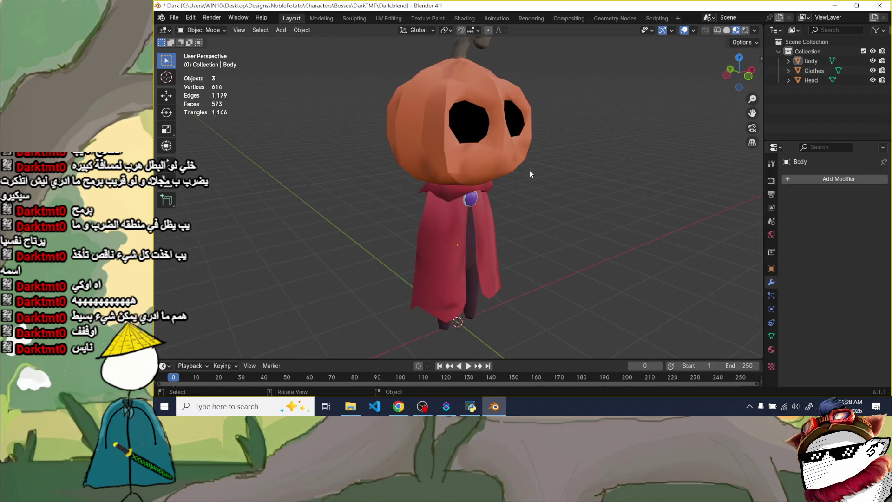
scroll(528, 168, "down", 3)
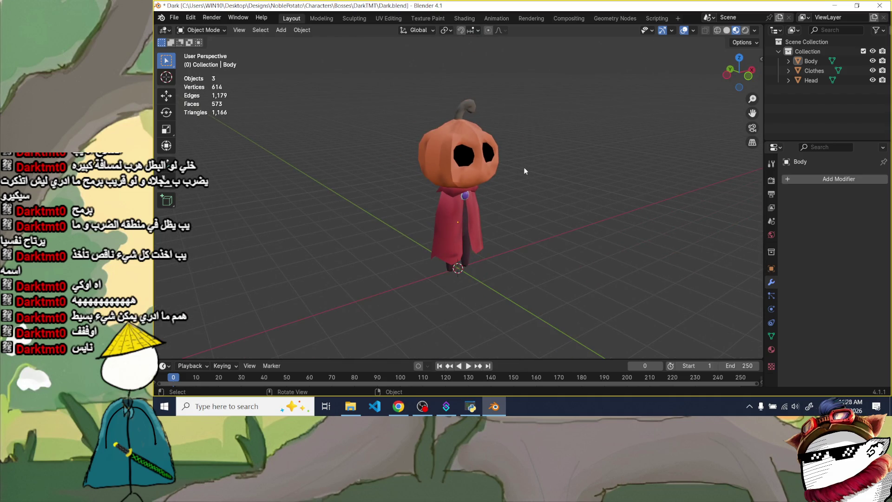
mouse_move(523, 167)
middle_mouse_down()
mouse_move(399, 166)
mouse_move(626, 174)
mouse_move(367, 177)
mouse_move(567, 219)
mouse_move(457, 197)
mouse_move(462, 176)
mouse_move(487, 229)
middle_mouse_up()
scroll(619, 173, "up", 2)
scroll(456, 197, "up", 2)
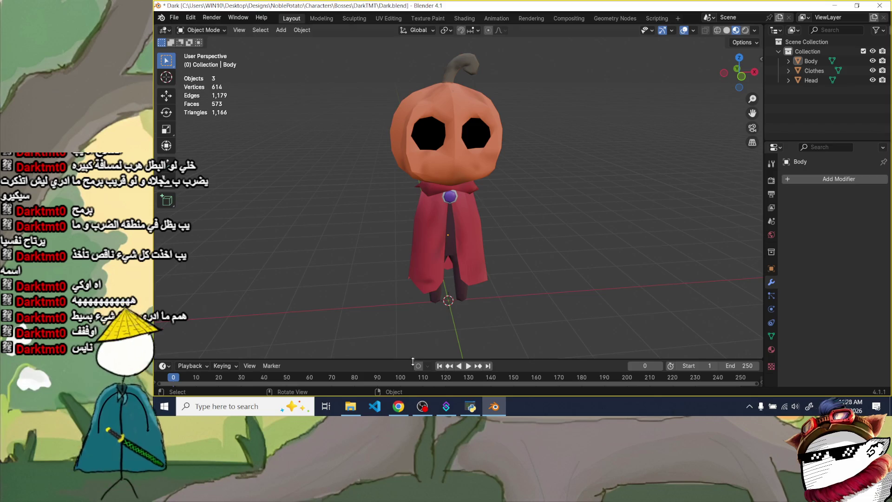
key("alt+Tab")
- Browse the Discord server's صور, افكار and تصميمات channels and open the vine-and-flower drawing full size
left_click(221, 10)
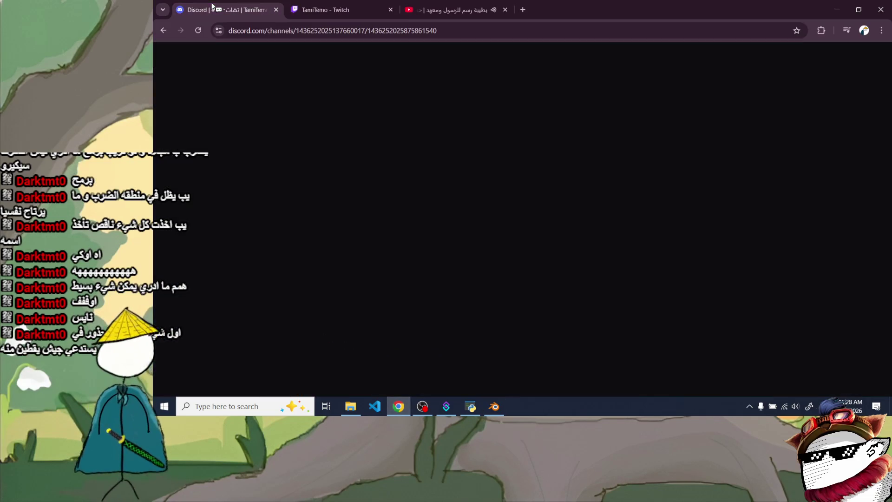
left_click(242, 222)
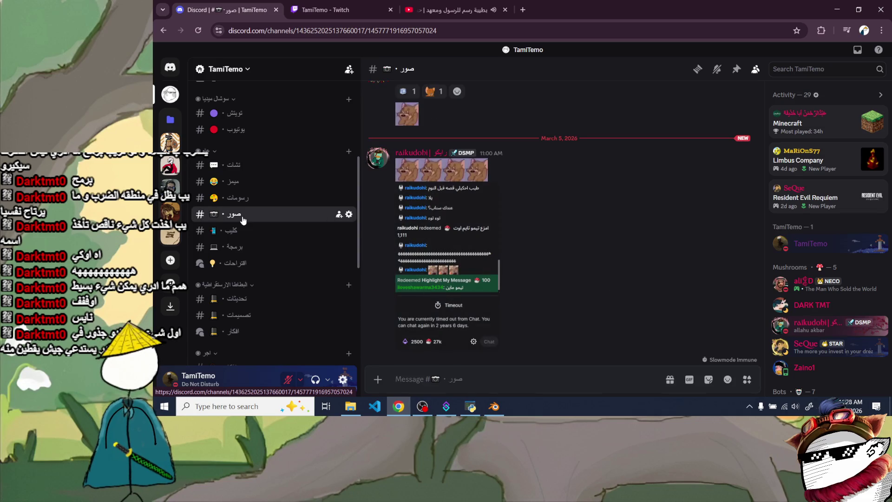
scroll(243, 218, "down", 2)
scroll(245, 202, "down", 2)
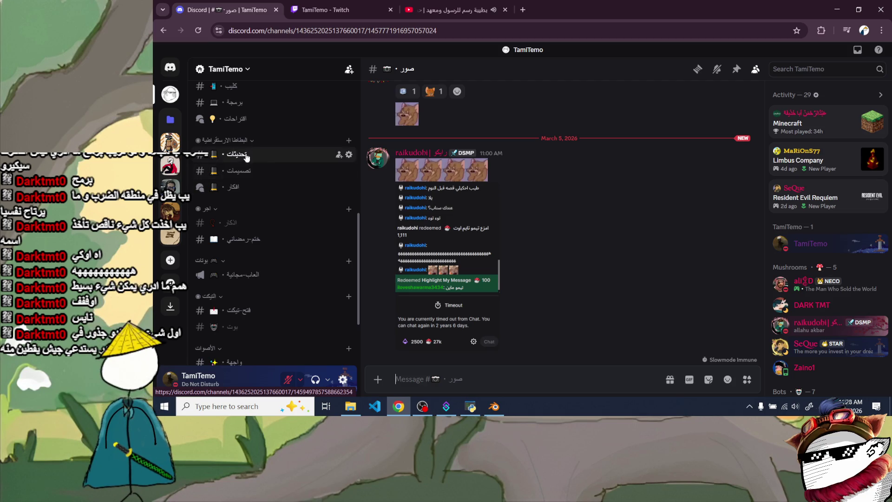
left_click(249, 188)
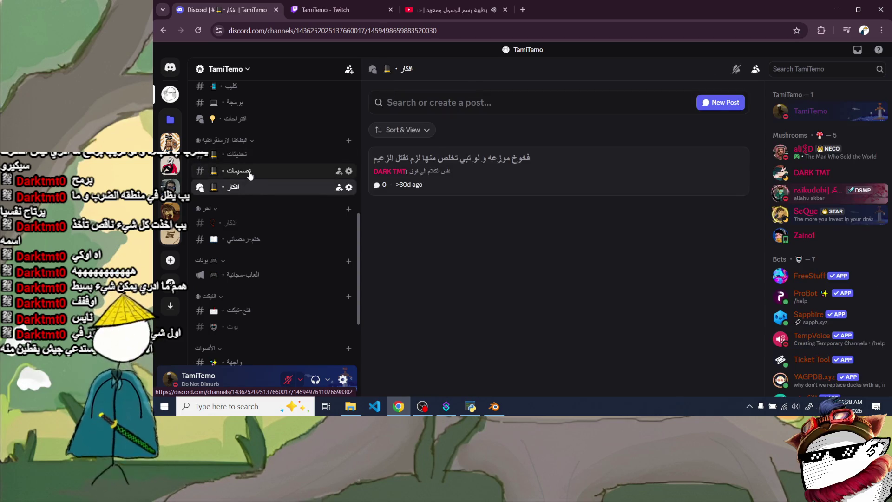
left_click(240, 170)
scroll(535, 303, "up", 3)
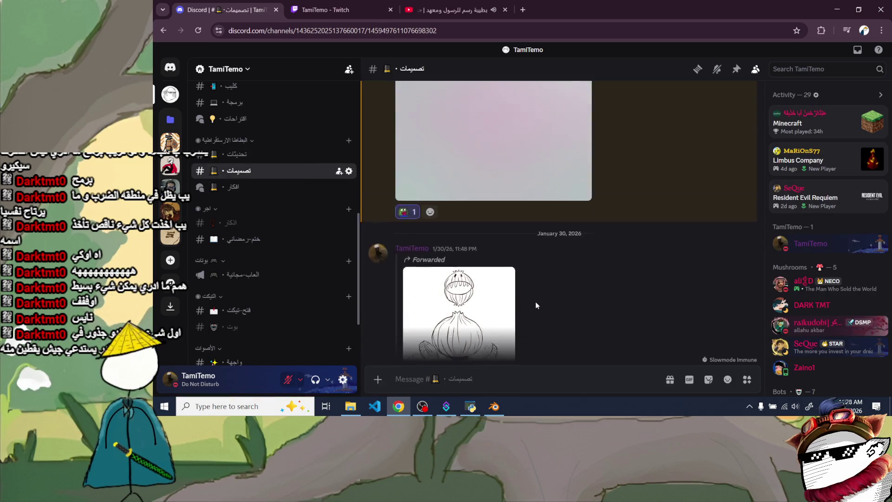
scroll(535, 302, "up", 5)
scroll(536, 300, "up", 5)
scroll(537, 298, "up", 3)
scroll(537, 299, "up", 5)
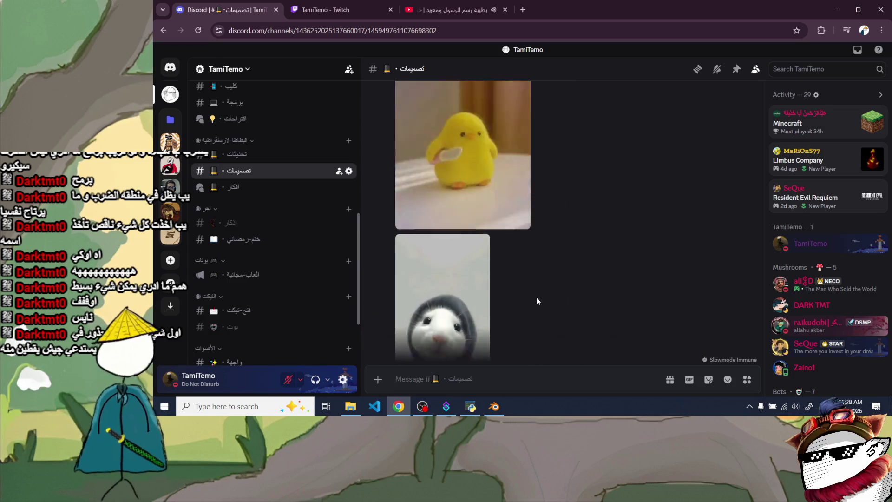
scroll(537, 299, "up", 5)
scroll(536, 300, "up", 5)
scroll(537, 300, "up", 5)
scroll(536, 298, "up", 5)
scroll(536, 298, "up", 5)
scroll(537, 298, "up", 5)
scroll(537, 300, "up", 5)
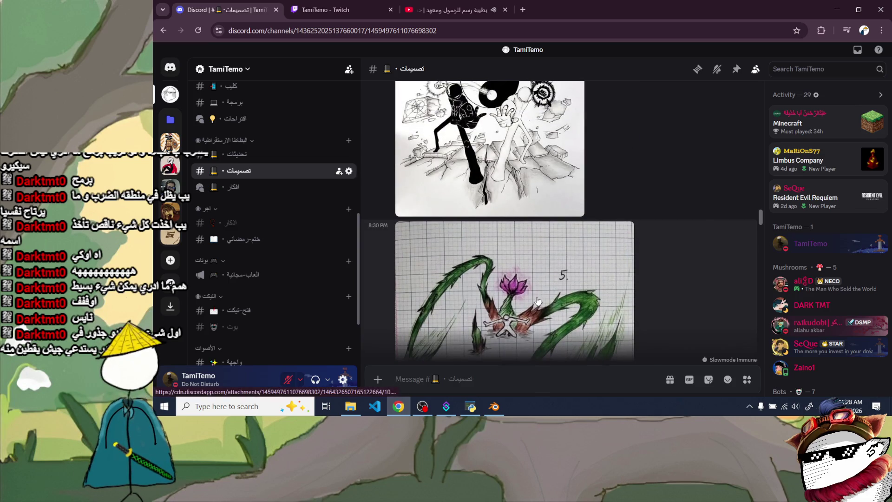
scroll(516, 244, "down", 2)
mouse_move(515, 210)
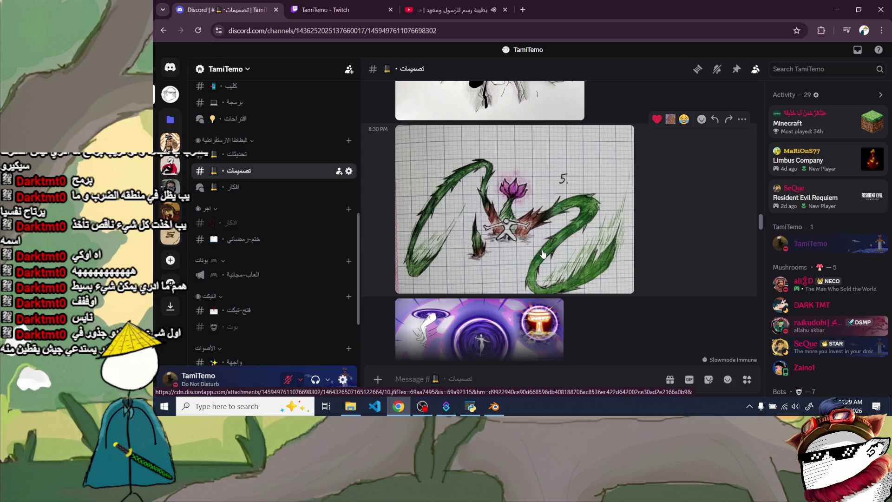
left_click(541, 250)
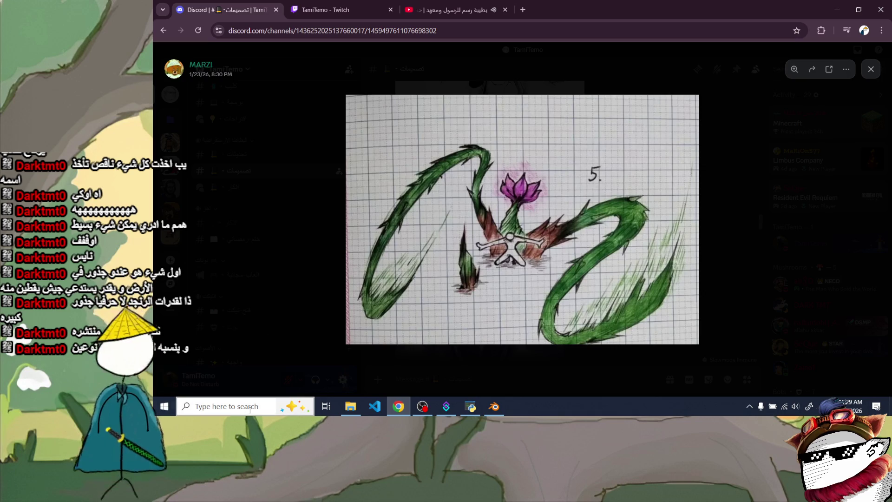
- Launch Notepad and write dash bullets for summonning pumpkins, instant transmition to second point, healing, roots
left_click(269, 404)
type("notes")
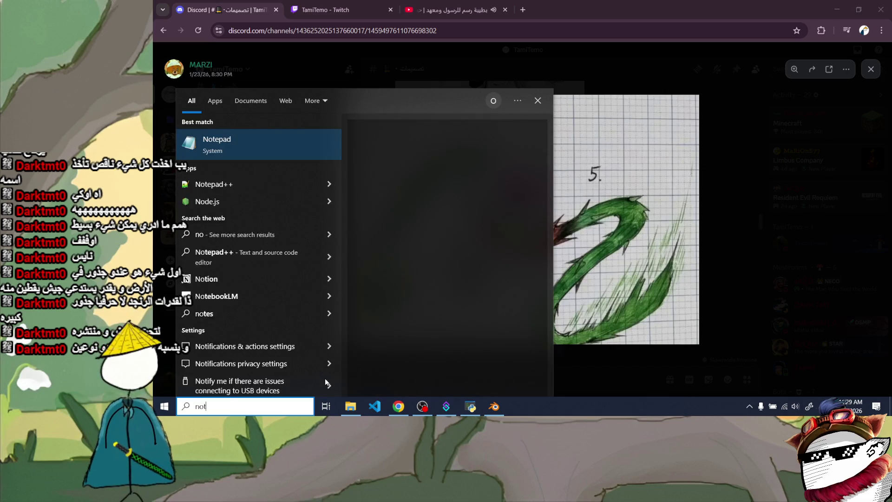
key("Return")
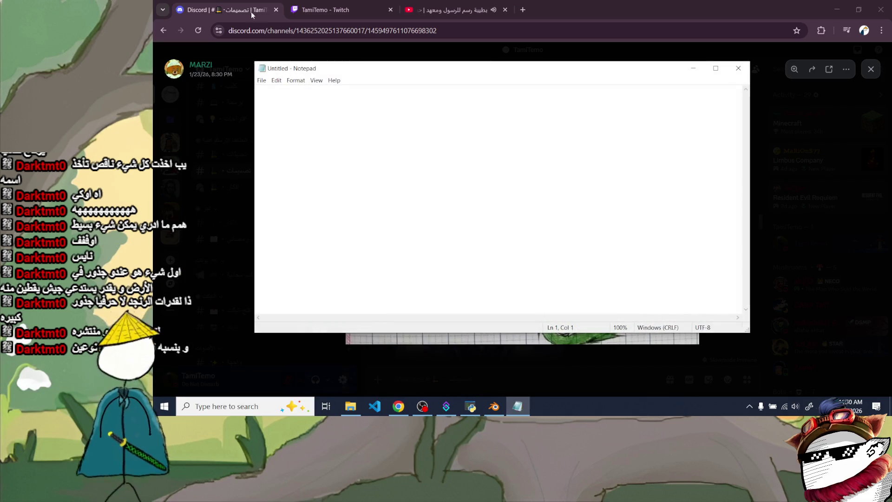
type("- summon")
type("ning ")
type("pumpkins ")
type("-")
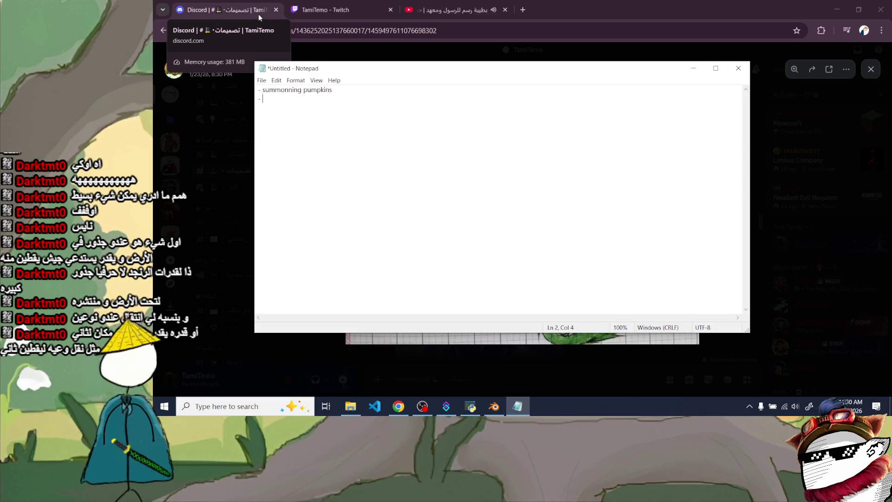
type("instant")
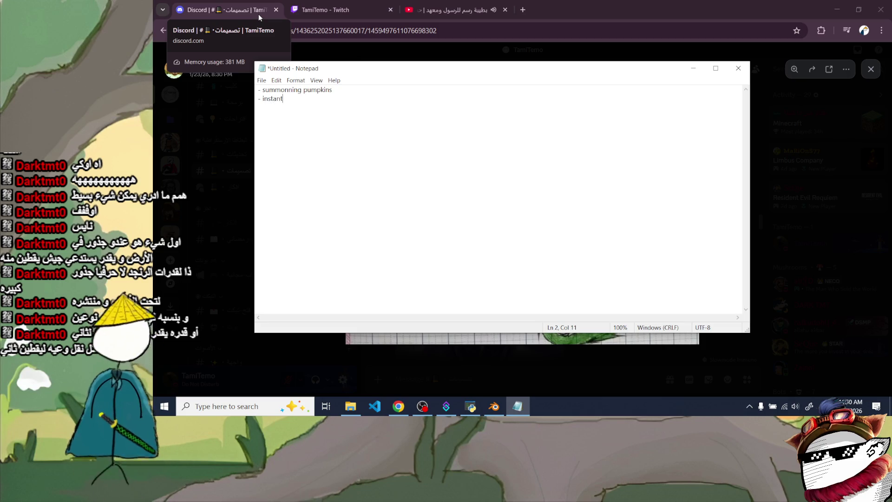
type(" transmition to second point")
key("Return")
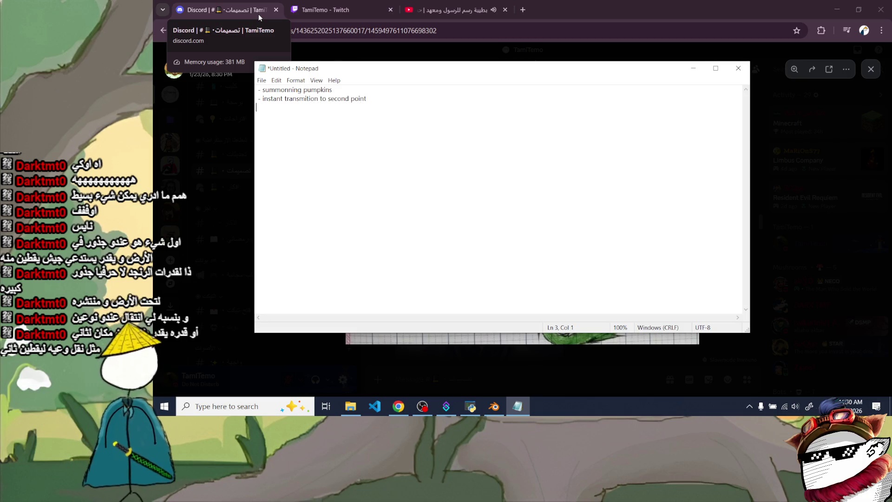
type("- ")
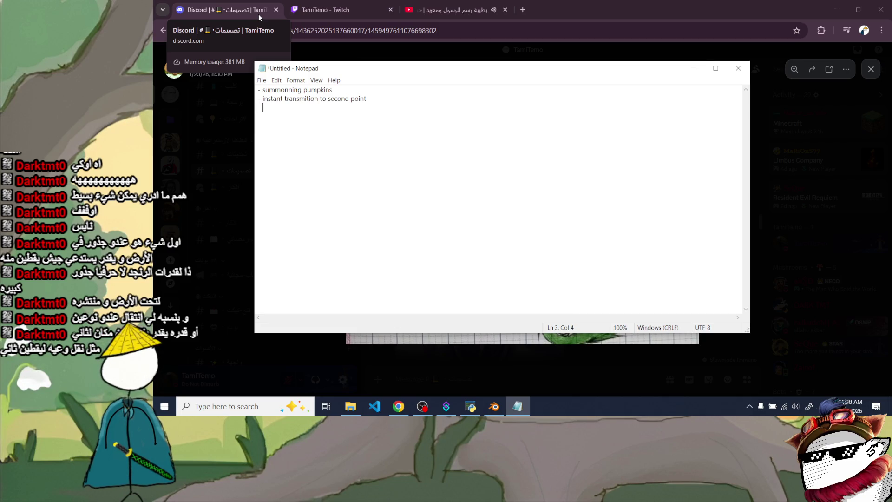
type("healing")
key("Return")
type("-")
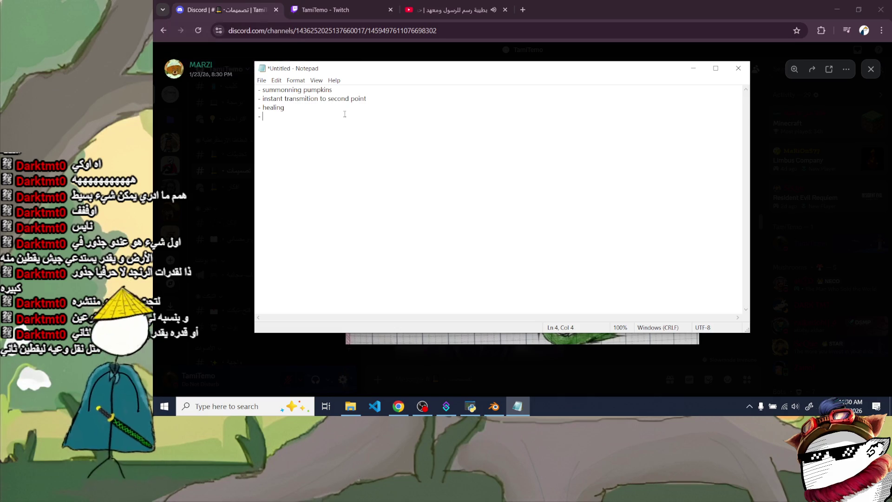
- Review the second ability line, glance at the demon reference in Chrome, and return to the notes
mouse_move(367, 98)
left_mouse_down()
mouse_move(240, 93)
mouse_move(271, 98)
left_mouse_up()
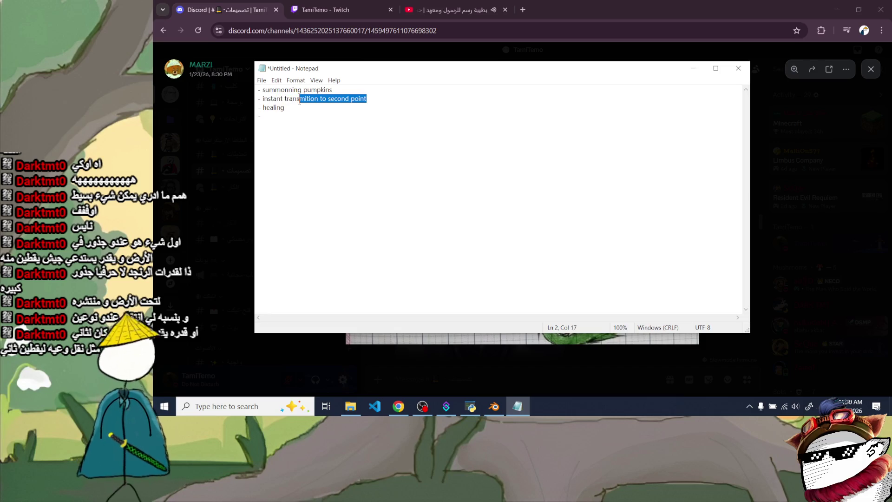
mouse_move(260, 100)
left_mouse_down()
mouse_move(249, 100)
mouse_move(328, 99)
left_mouse_up()
left_click(276, 115)
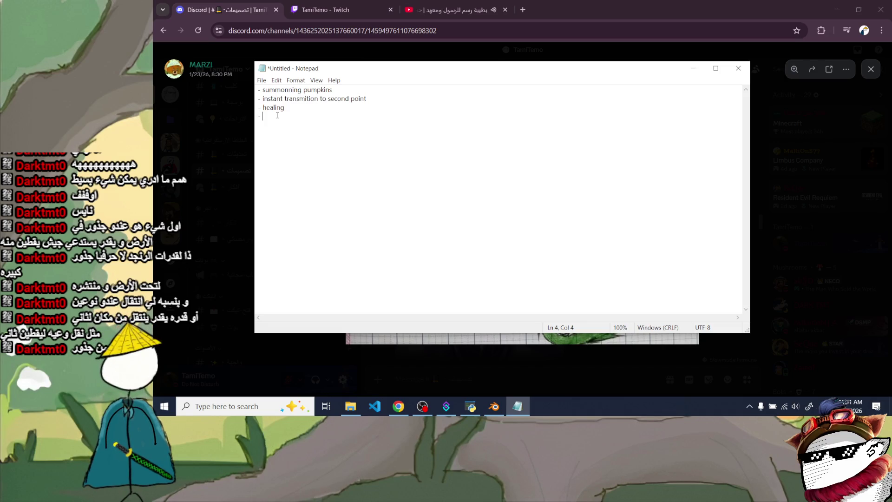
type("roots")
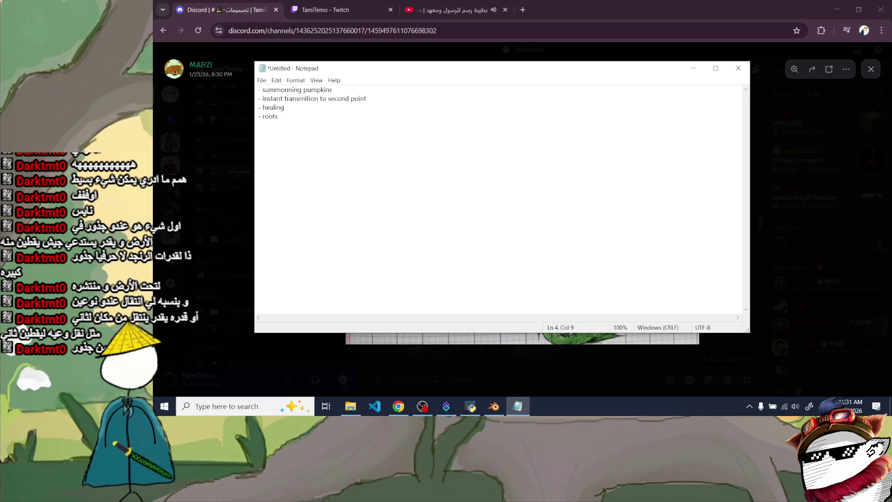
left_click(617, 4)
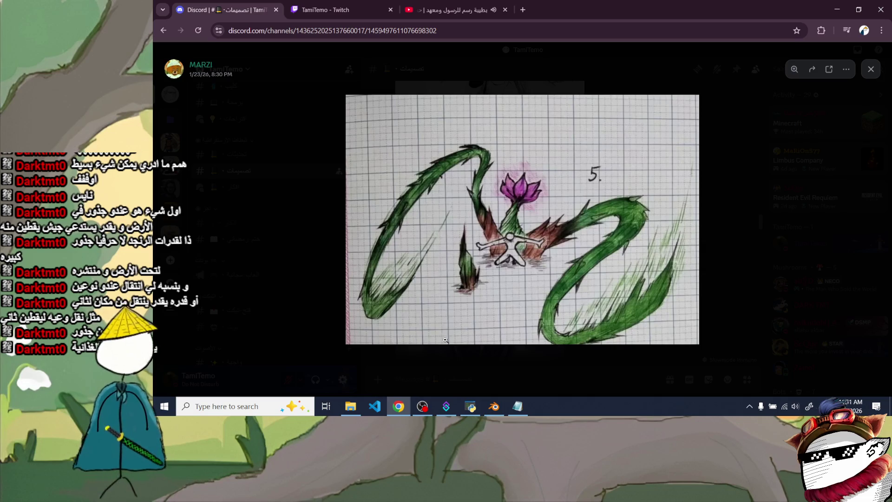
mouse_move(517, 406)
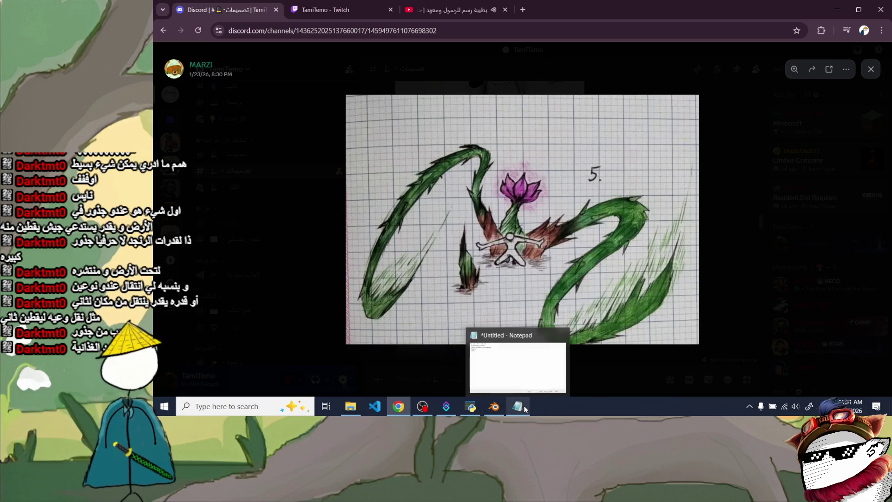
left_click(522, 408)
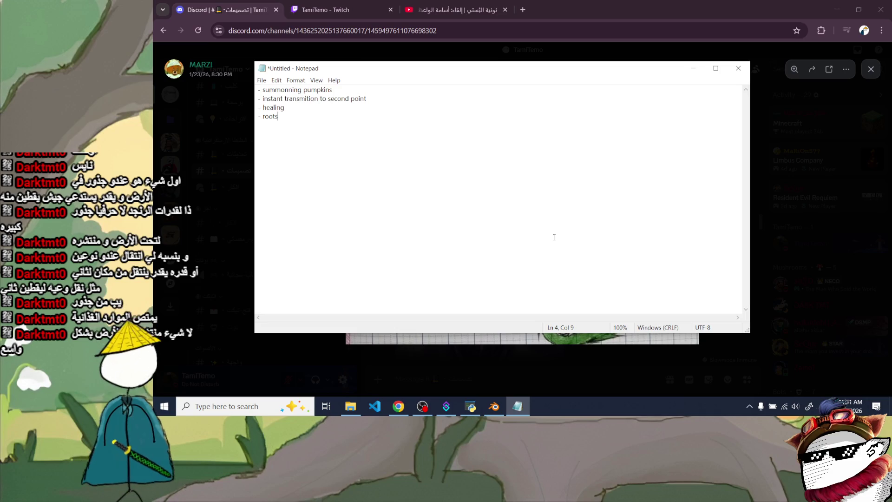
left_click(524, 9)
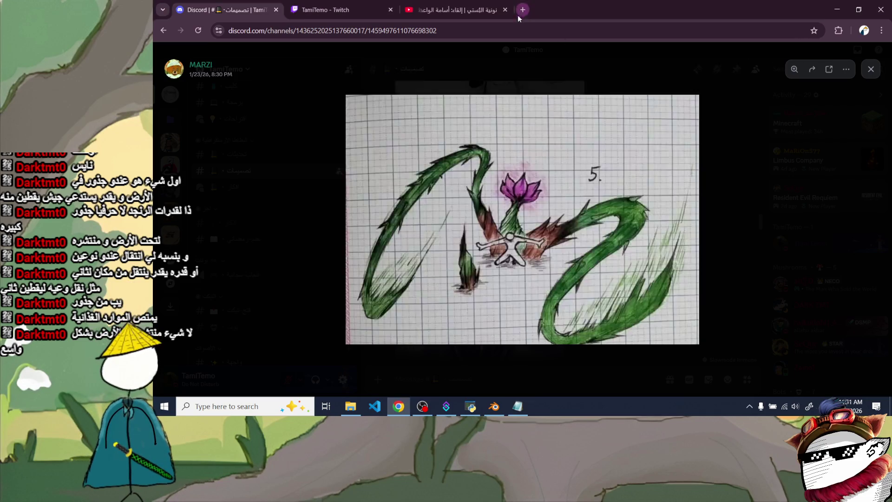
type("youtube.com")
- Search YouTube for 'cuphead bosses' and open the Cuphead - All Bosses (No Damage - A+ Ranks) video
key("Return")
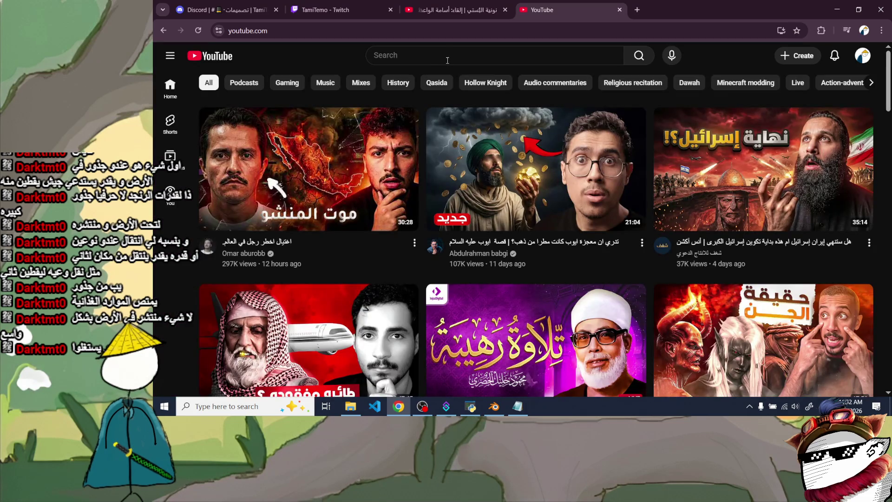
left_click(447, 60)
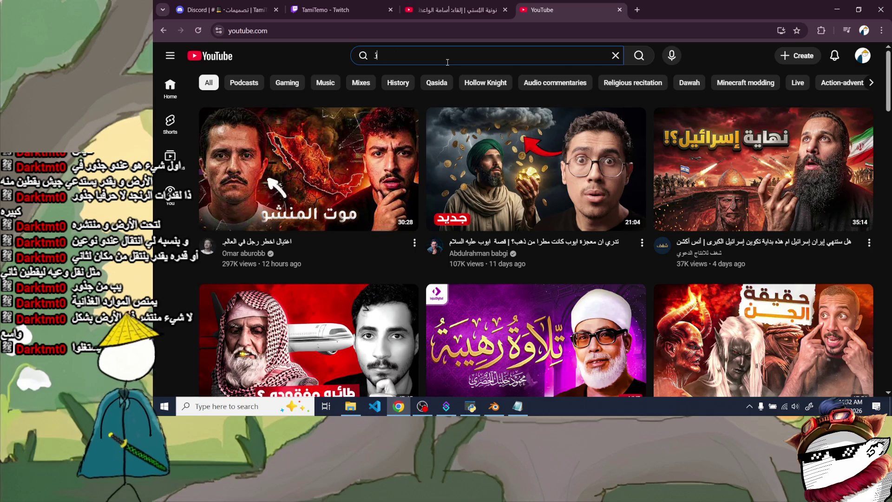
type("ؤعحاثشي")
key("ctrl+a")
key("BackSpace")
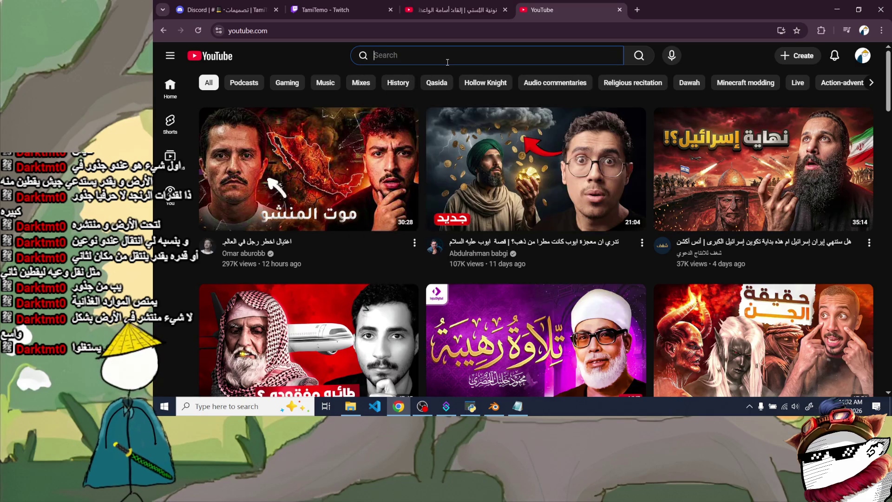
type("cuphead bosses")
key("Return")
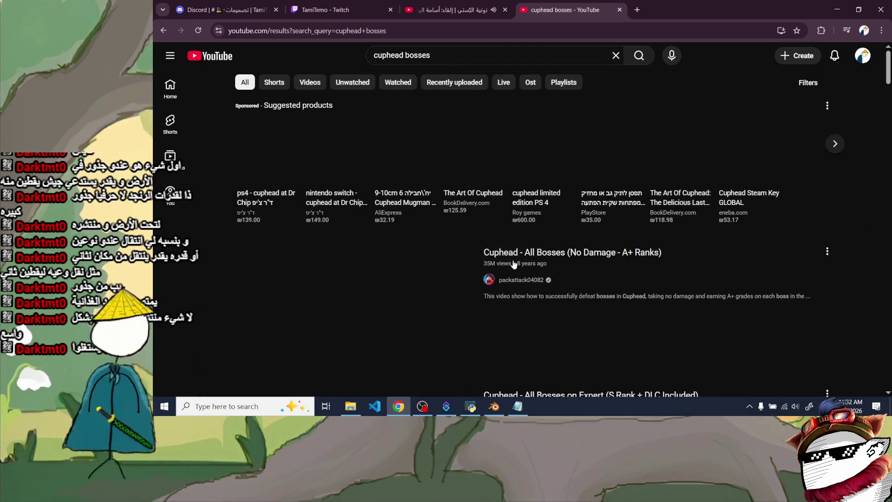
left_click(450, 268)
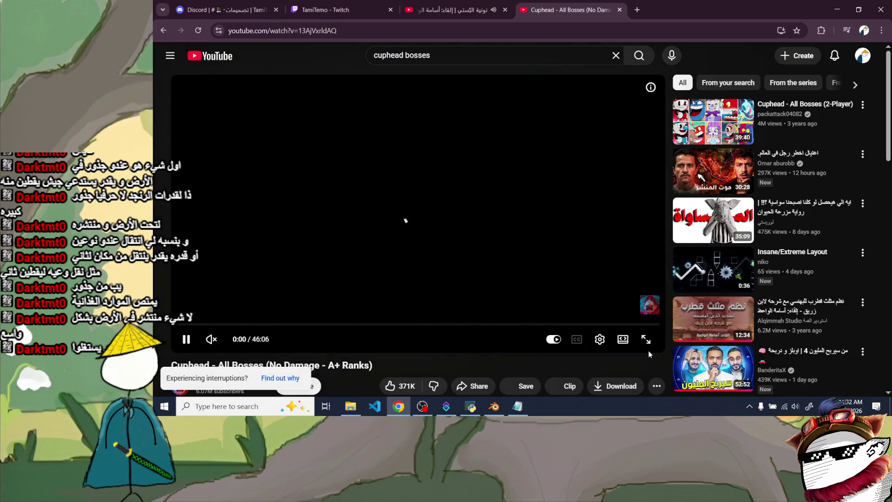
- Watch the video fullscreen and skip ahead through the carrot and second boss fights
left_click(646, 342)
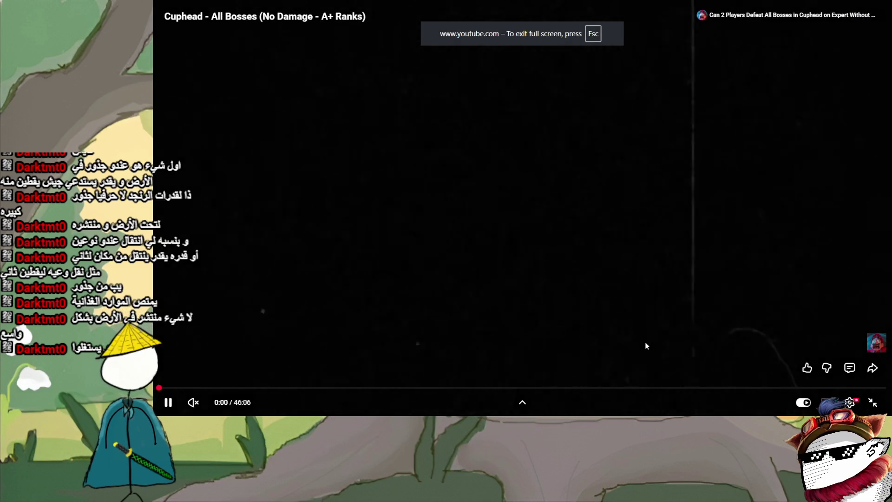
key("Right")
key("Right")
key("Right")
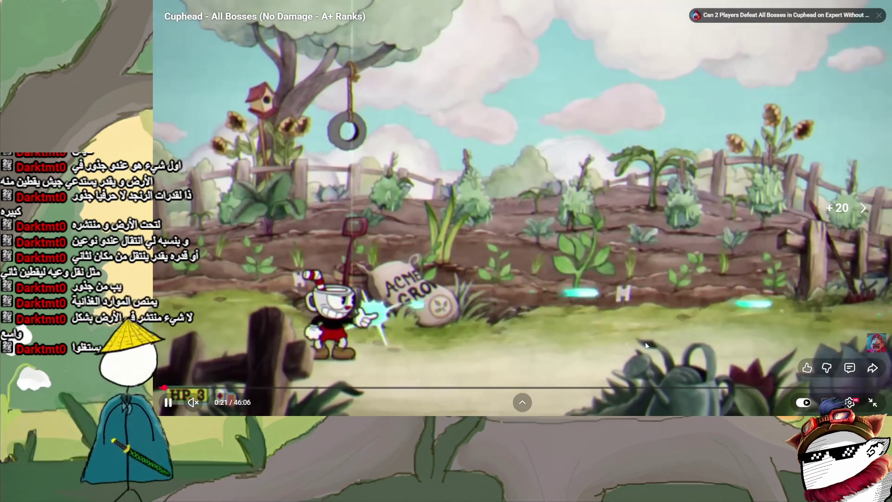
key("Right")
key("Right")
key("Right")
key("Right")
key("Right")
key("Right")
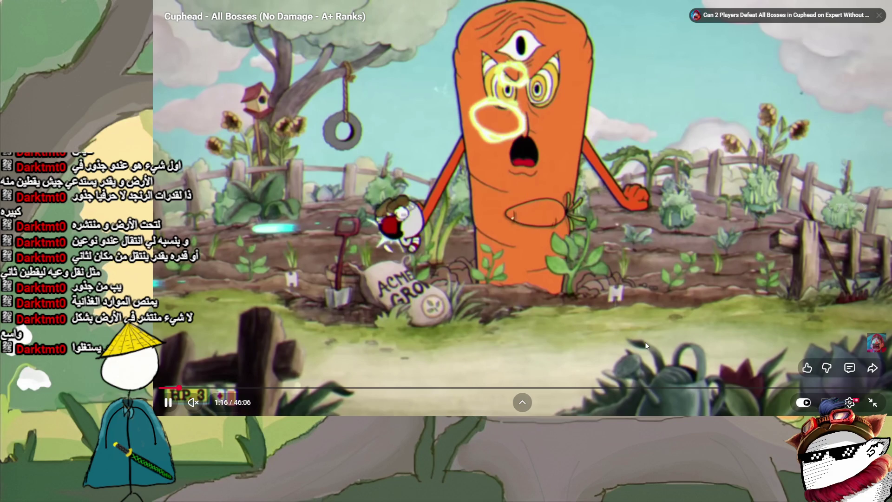
key("Right")
key("Right")
key("Right")
key("Right")
key("Right")
key("Right")
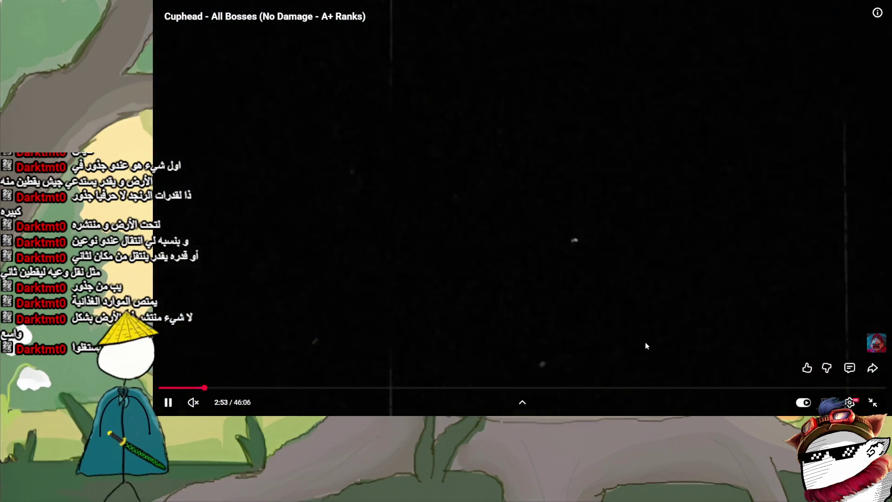
key("Right")
key("Right")
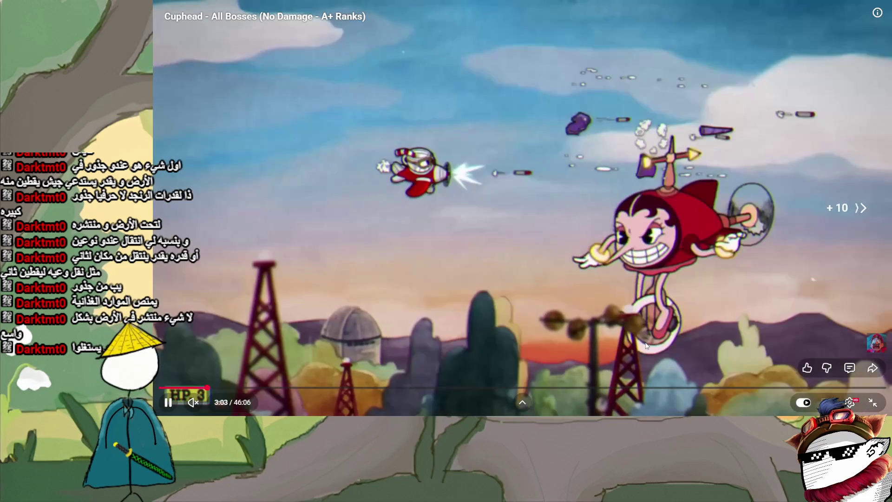
key("Right")
key("Right")
key("Right")
key("Right")
key("Right")
key("Right")
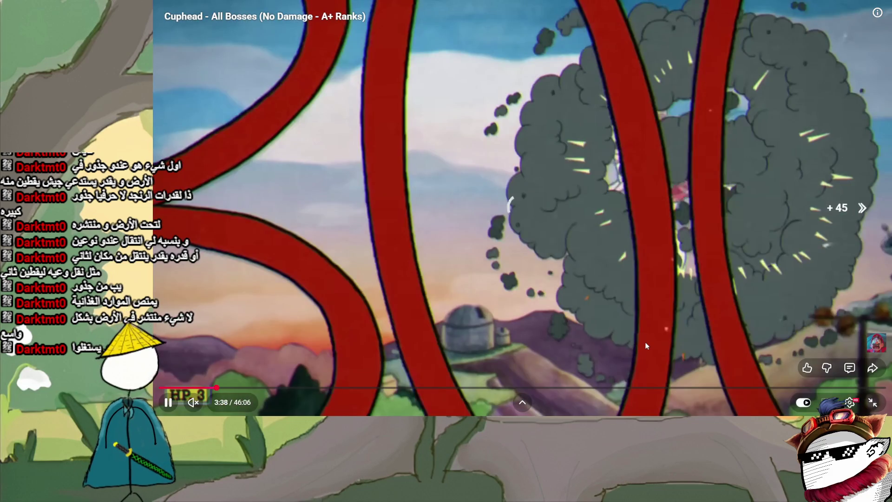
key("Right")
key("Right")
key("Right")
key("Right")
key("Right")
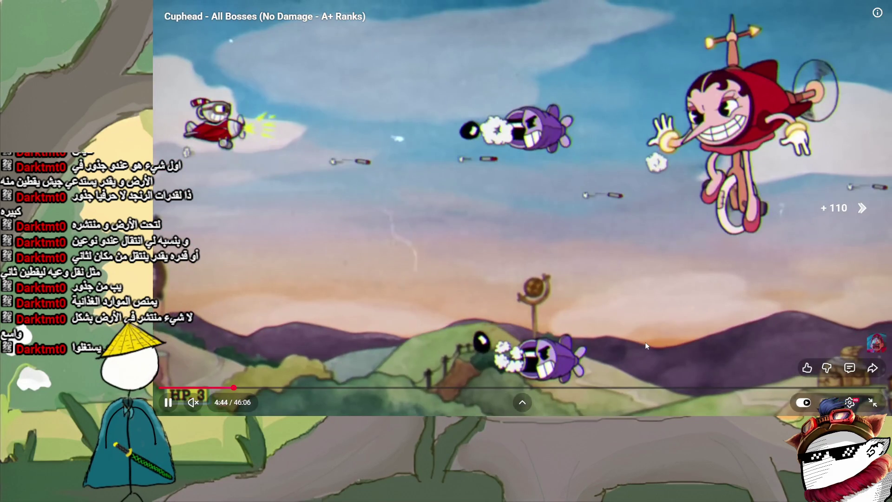
key("Right")
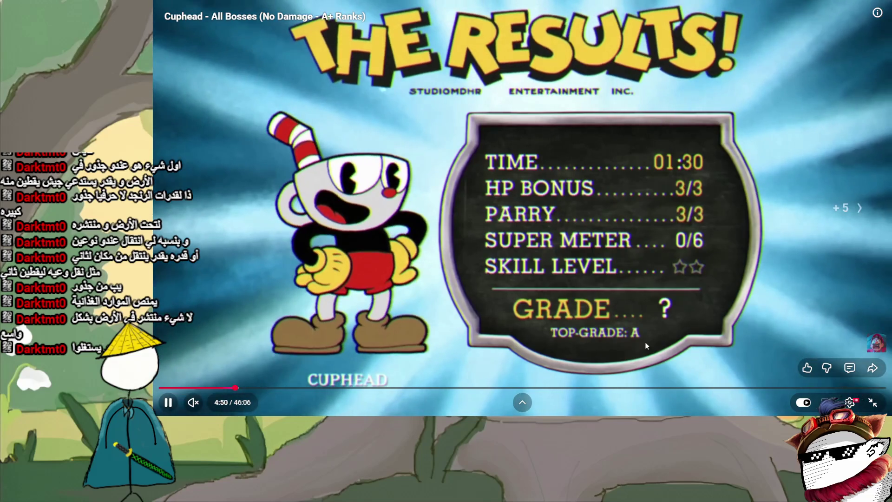
key("Right")
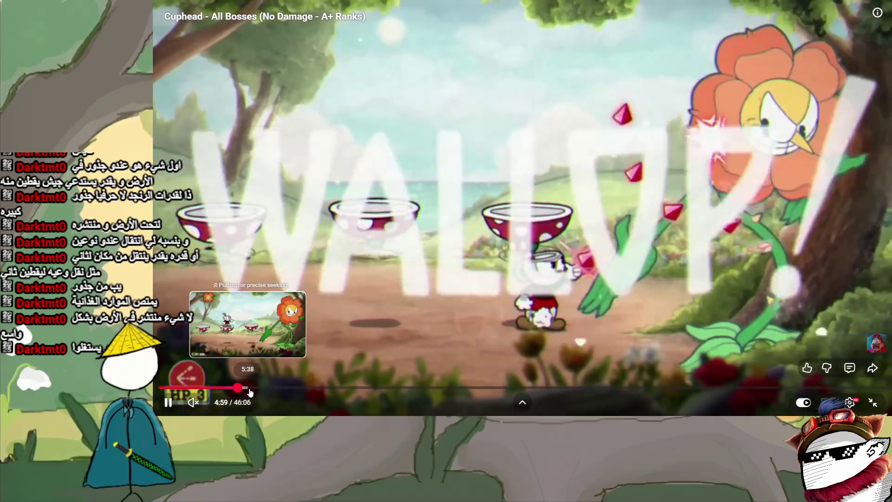
- Jump to the flower boss, pause on its vine attack around 6:06, exit fullscreen and return to the notes
left_click(249, 393)
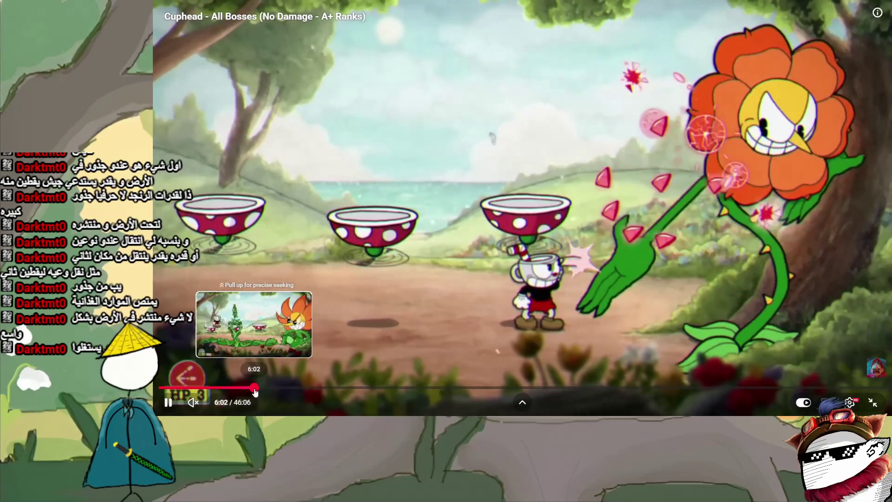
key("Right")
key("Right")
key("Right")
left_click(464, 244)
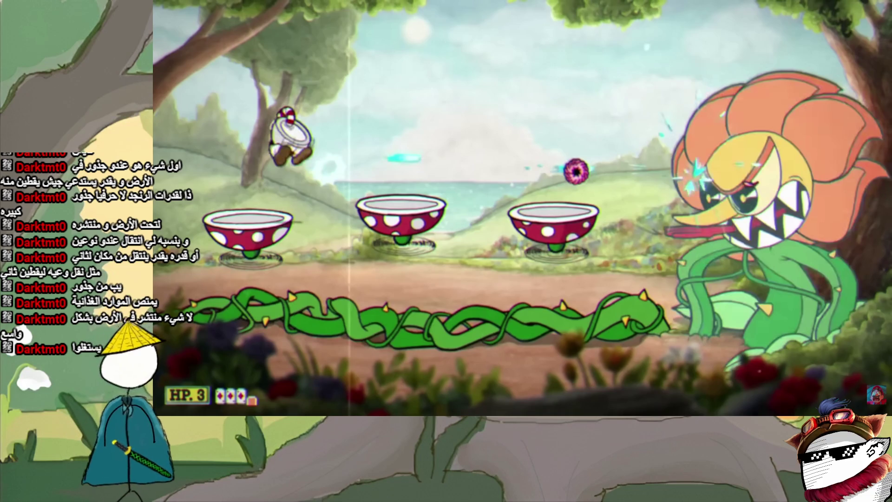
left_click(557, 256)
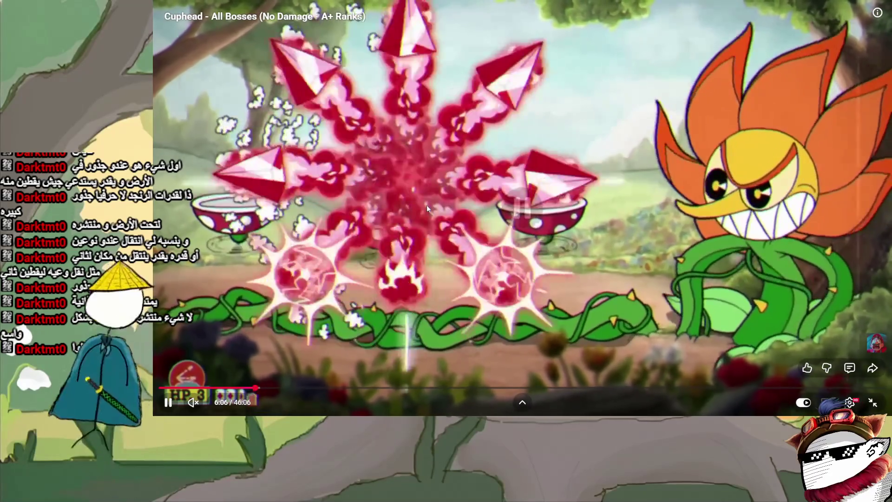
left_click(427, 205)
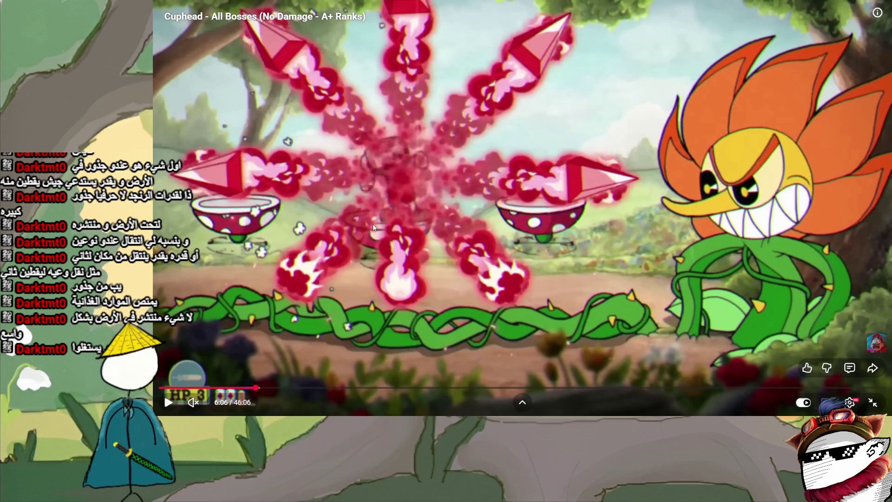
key("Escape")
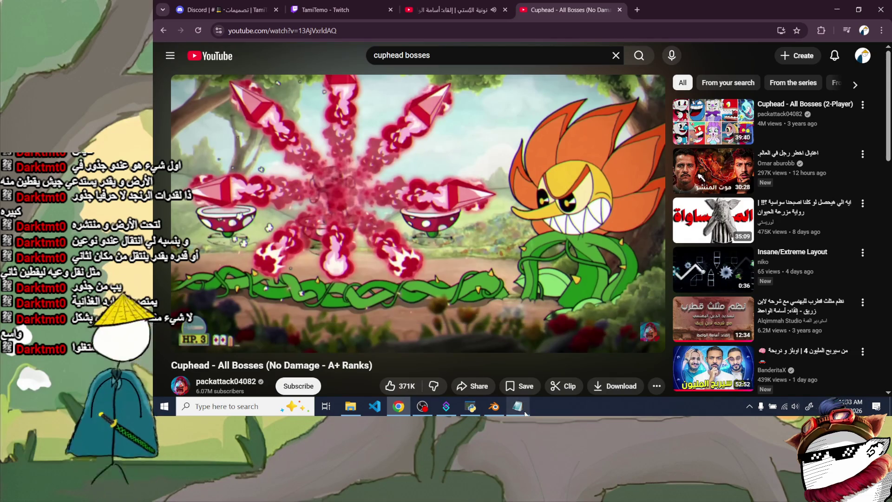
left_click(518, 407)
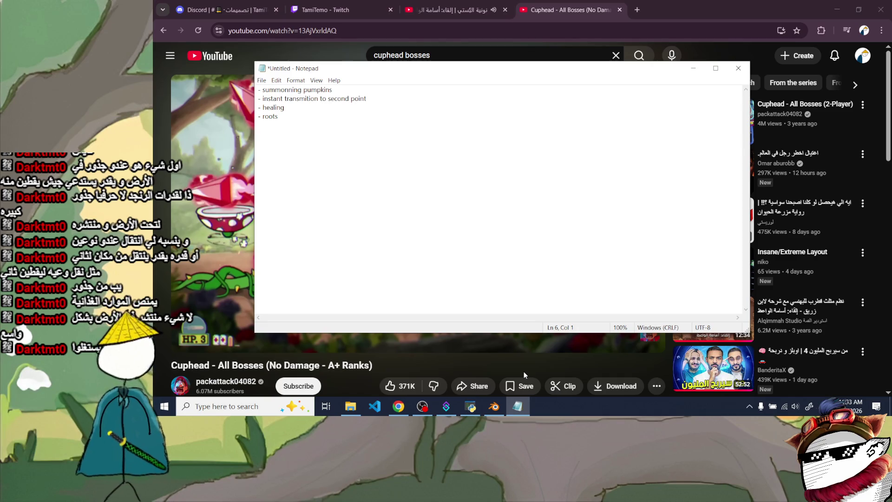
type("========== ")
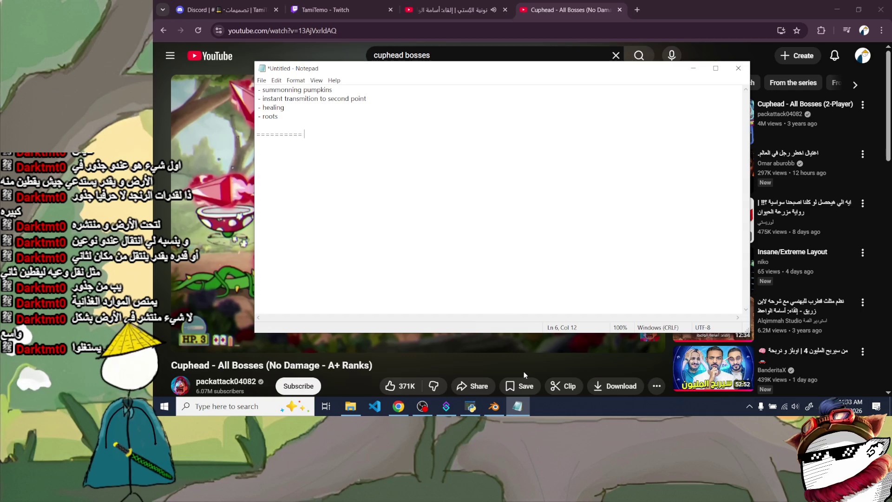
type("phase 2")
- Add the '========= phase 2' divider with a roots-hitting-the-potato bullet and start saving the note
key("Return")
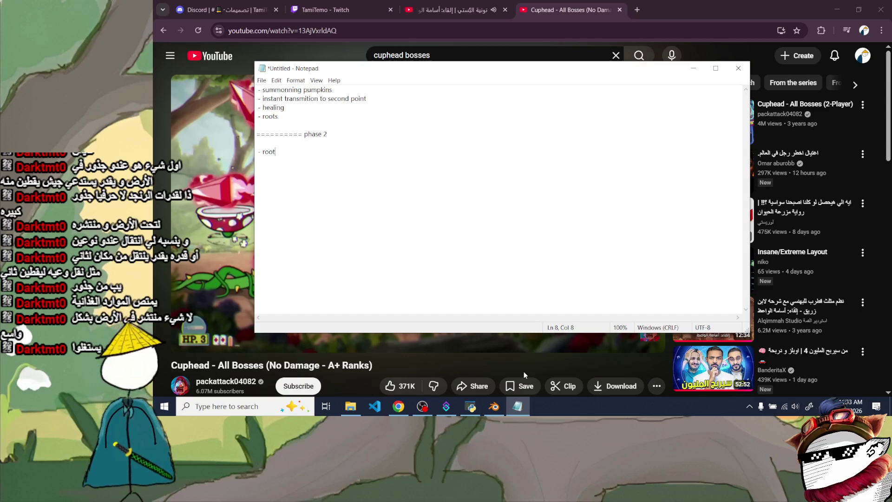
type("s all other")
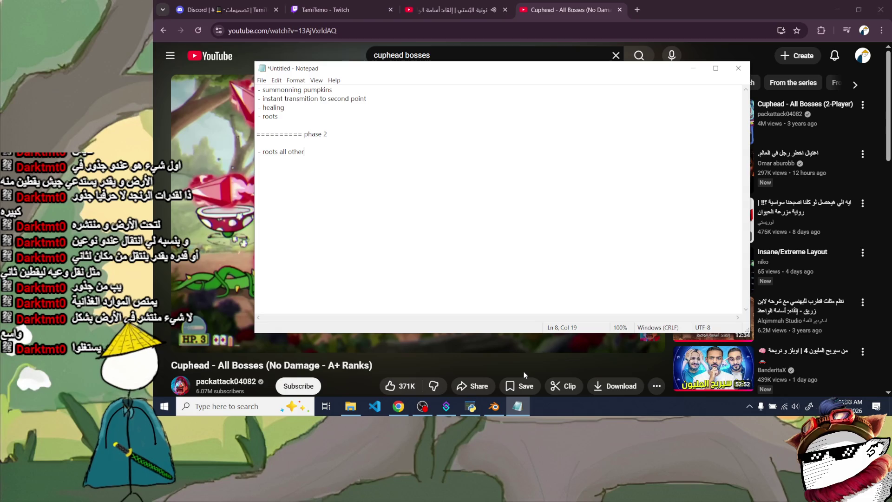
type(" the ")
type("area .")
type("roots fr")
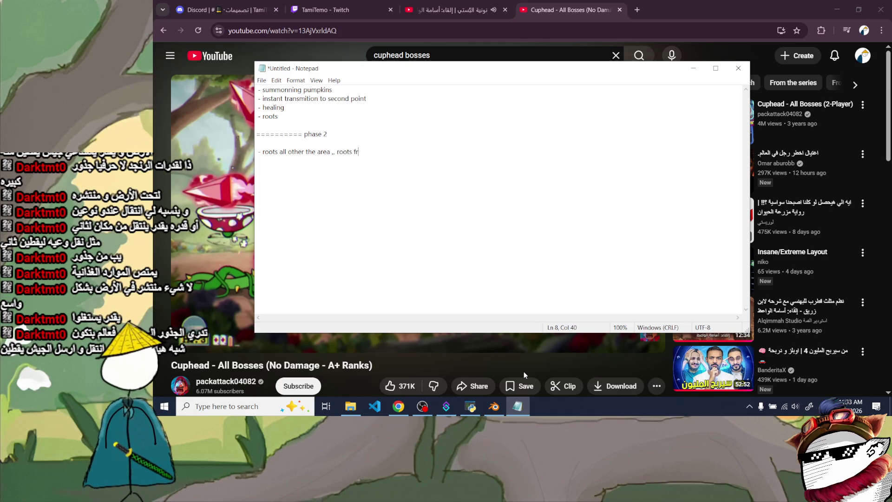
type("om the ground hittin")
type("g the potato")
key("ctrl+s")
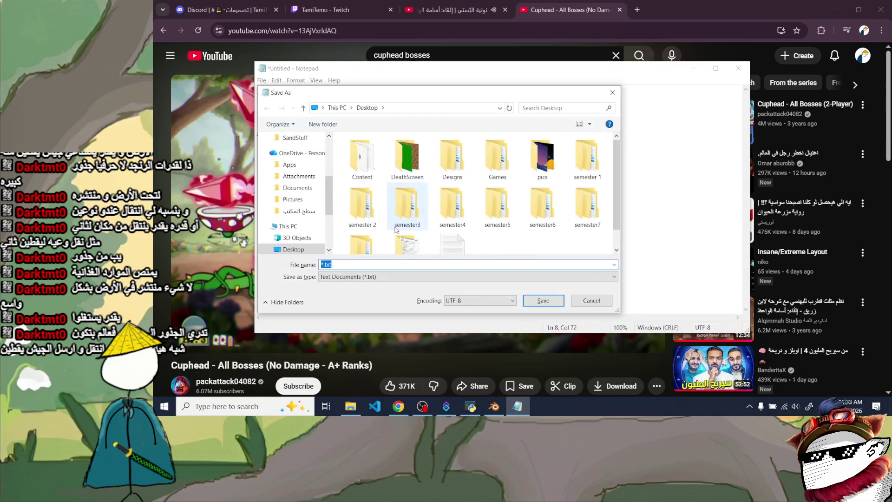
scroll(446, 223, "down", 1)
type("Dark")
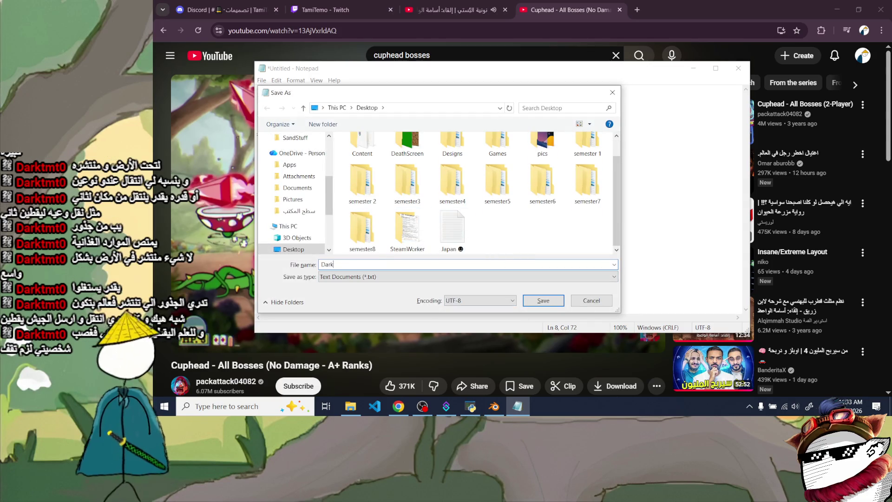
type("TMT")
- Save the notes as DarkTMT on the Desktop
left_click(555, 307)
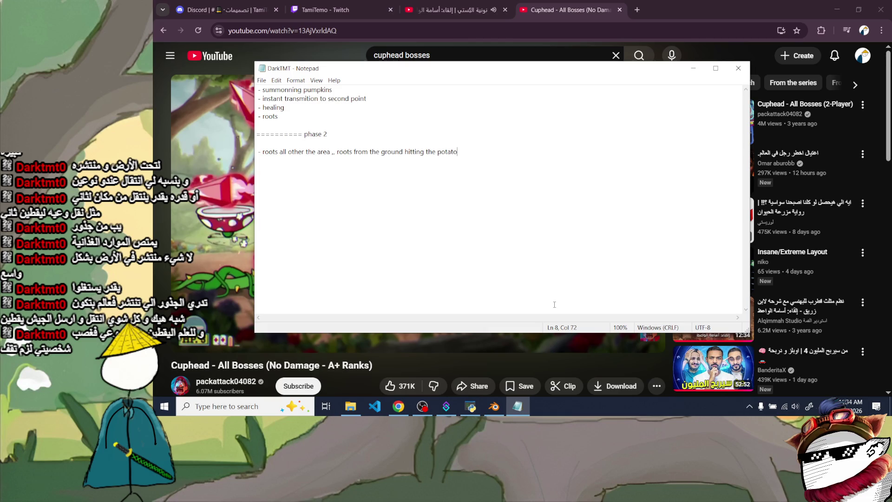
- Highlight the phase 1 bullets while explaining, then append '( if getting hit ,, transport to other pumpkin )' to summonning pumpkins
left_click_drag(333, 90, 270, 90)
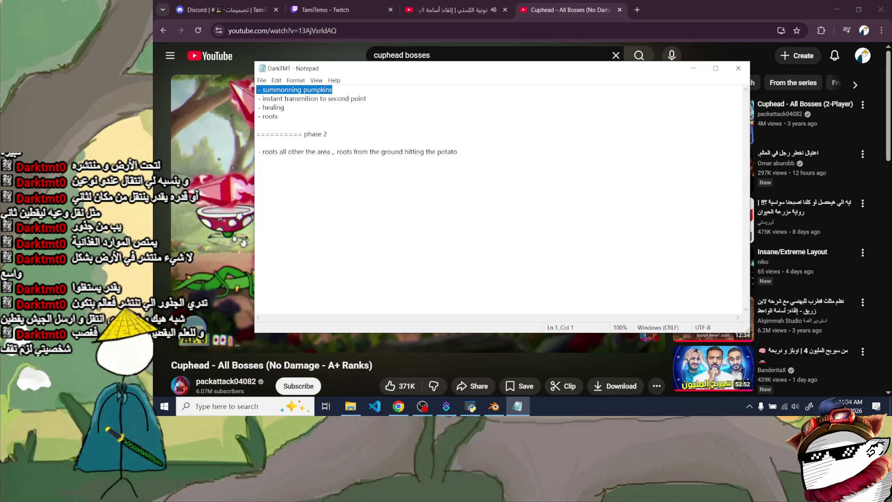
left_click_drag(332, 90, 266, 90)
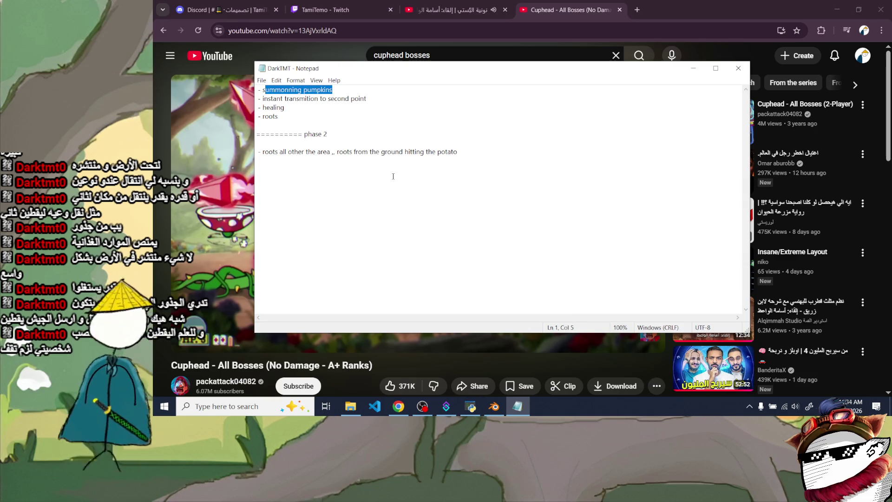
left_click_drag(458, 151, 257, 152)
left_click(300, 119)
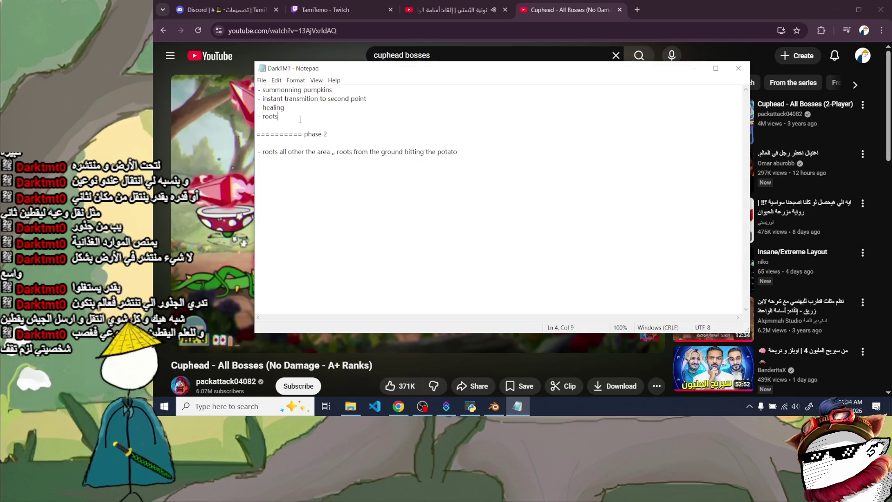
left_click_drag(300, 119, 258, 89)
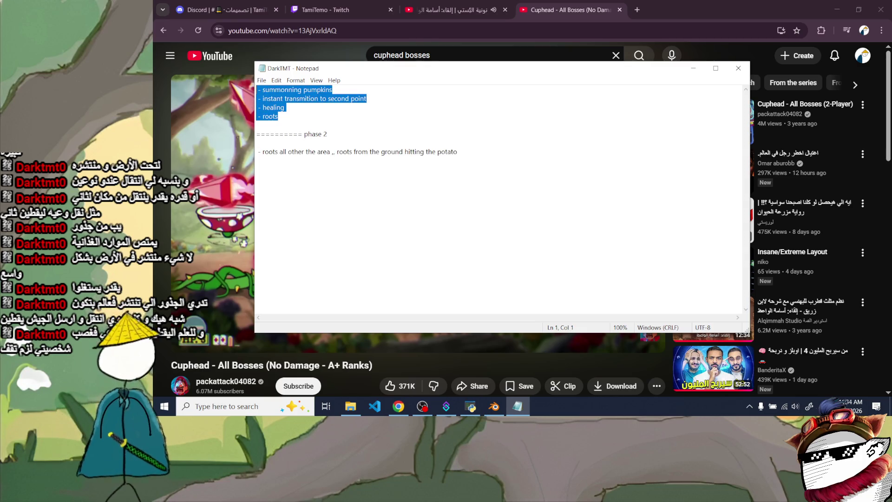
left_click(285, 117)
mouse_move(284, 118)
left_mouse_down()
mouse_move(257, 116)
mouse_move(257, 107)
left_mouse_up()
left_click_drag(342, 98, 258, 89)
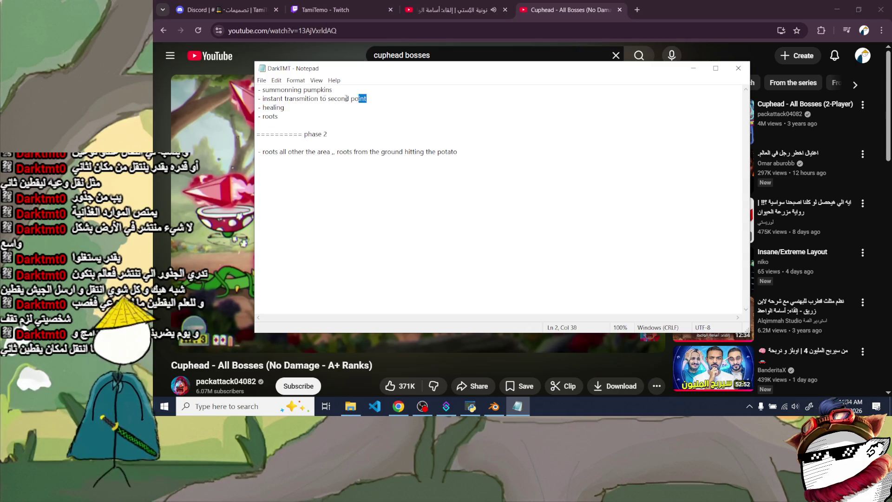
left_click(400, 151)
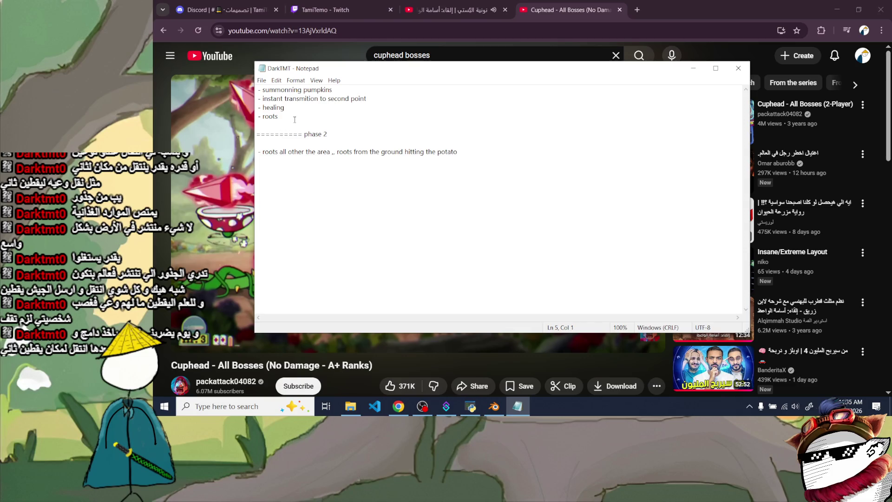
left_click(347, 93)
type("( if getting hit ,, ")
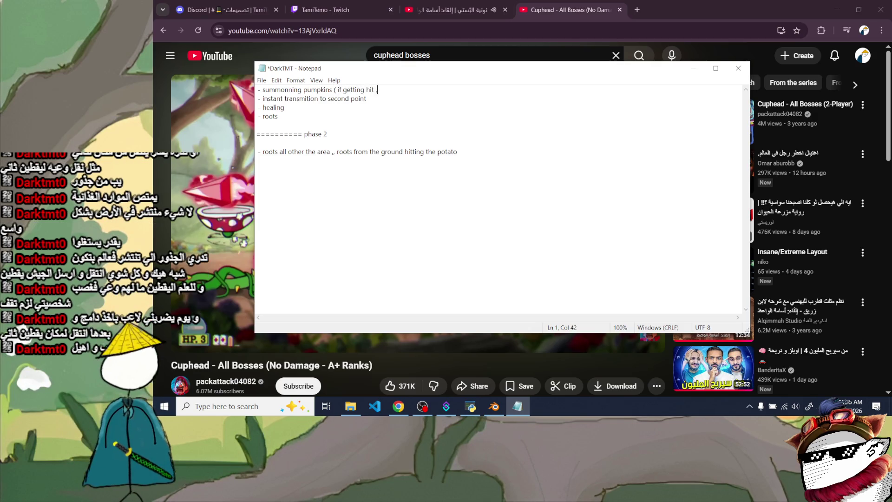
type("nsport to other pumpkin")
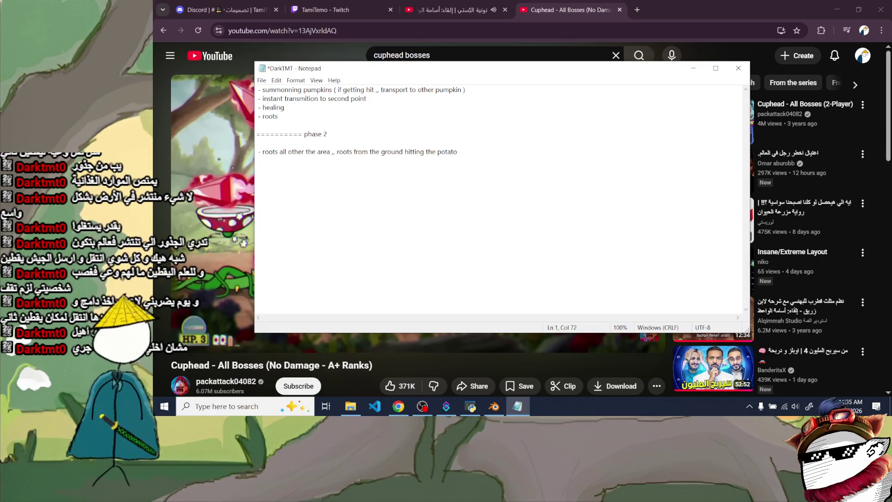
- Highlight the healing, instant transmission, roots and phase 2 bullets one by one while reviewing them
left_click_drag(292, 109, 190, 111)
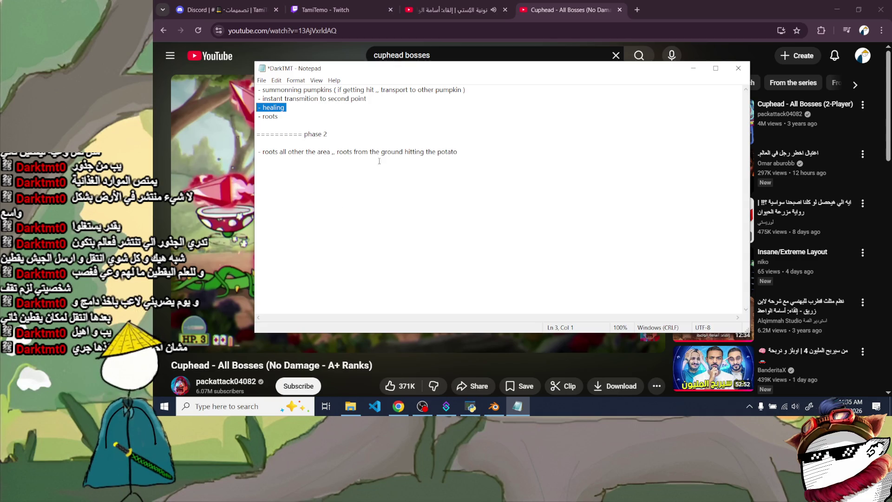
left_click(338, 106)
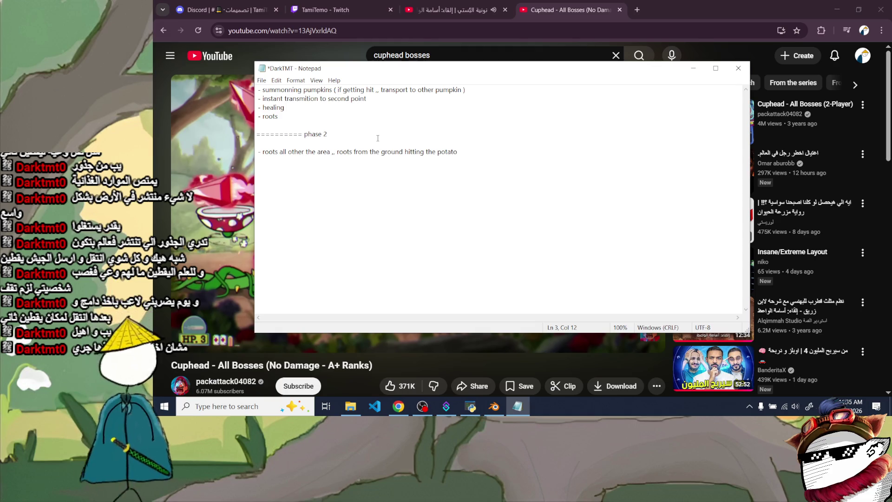
left_click(293, 116)
left_click_drag(287, 108, 258, 108)
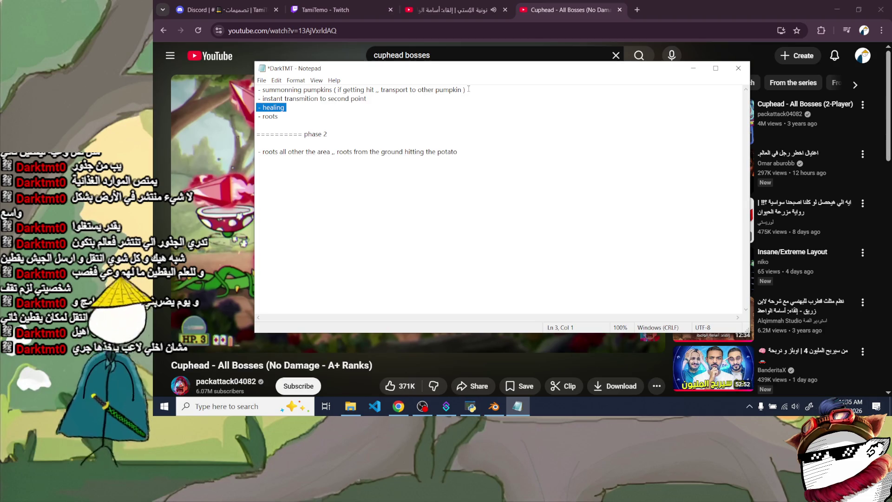
left_click(376, 101)
key("shift+Home")
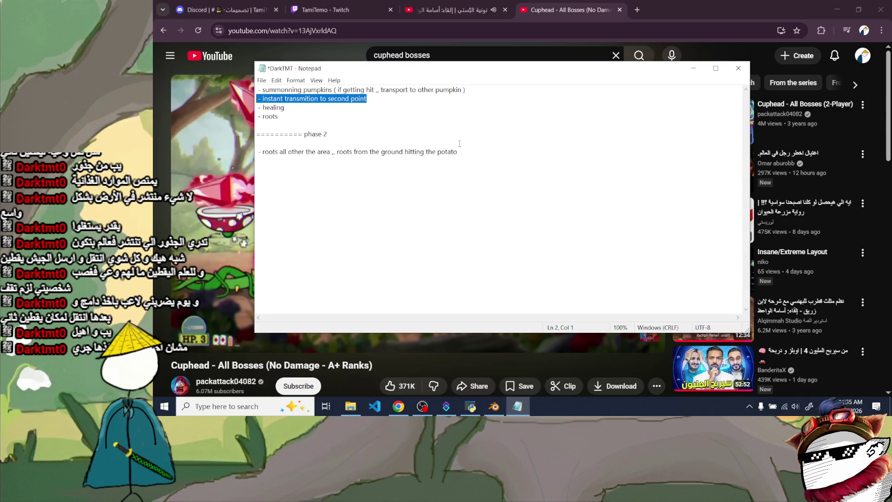
left_click_drag(457, 151, 327, 152)
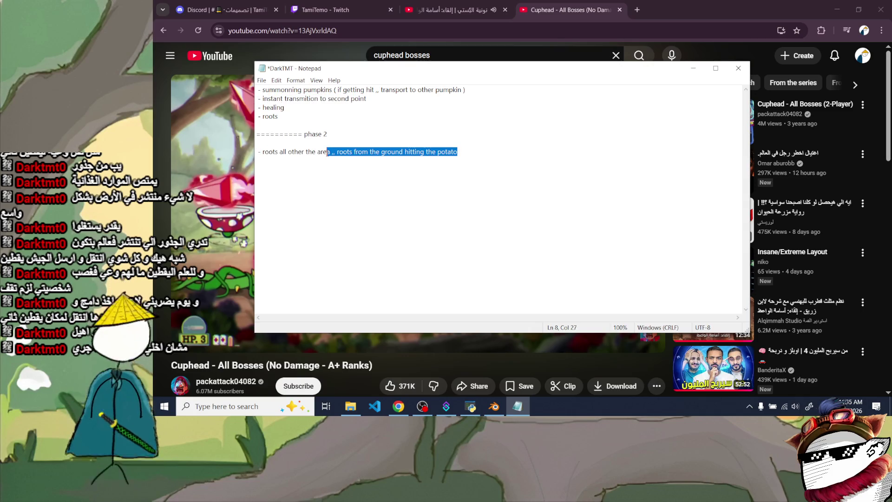
left_click(467, 152)
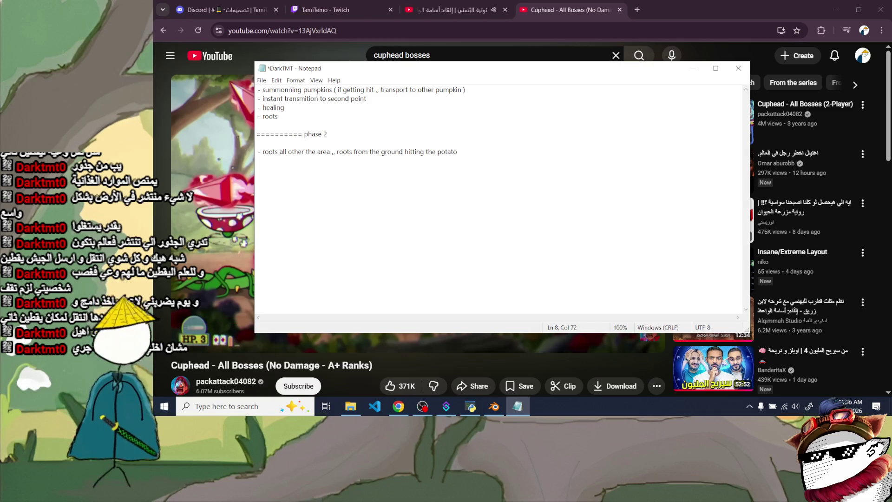
left_click_drag(333, 91, 263, 91)
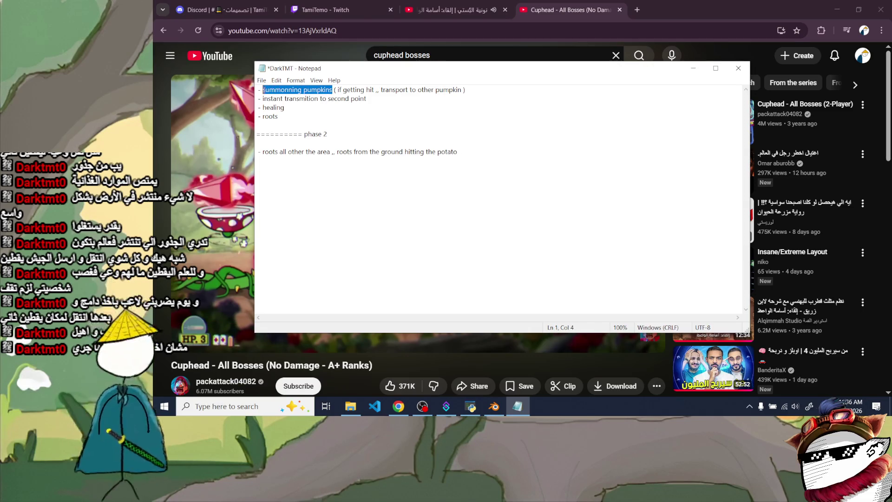
left_click_drag(330, 152, 262, 151)
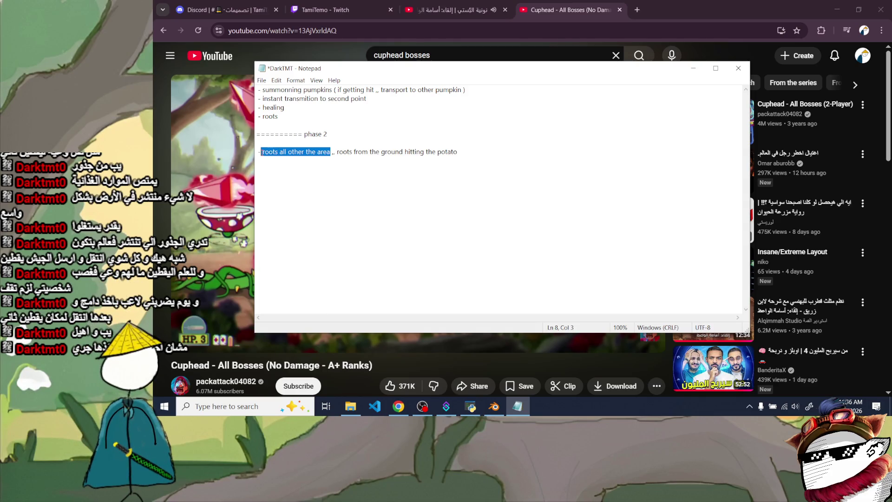
left_click_drag(286, 107, 257, 108)
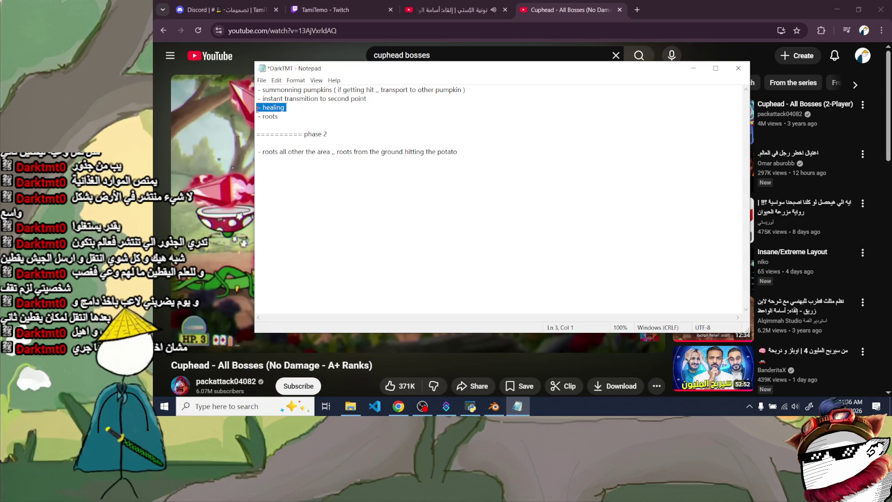
left_click_drag(279, 116, 257, 117)
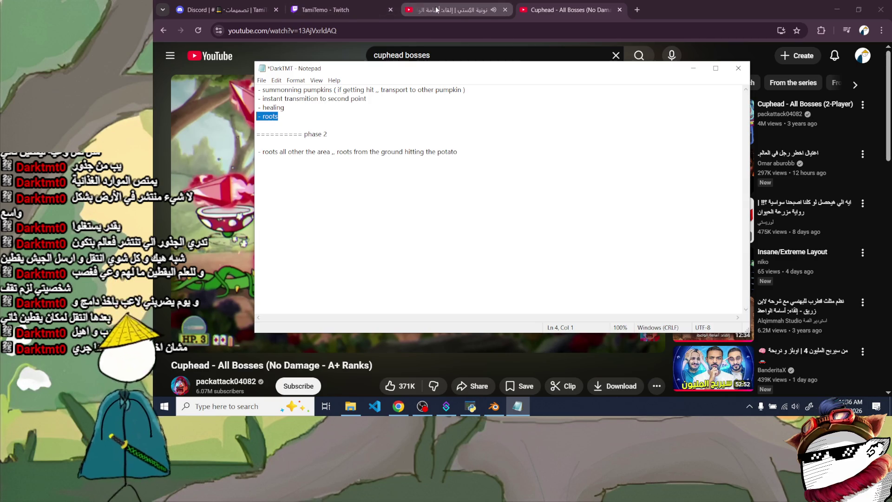
left_click(302, 115)
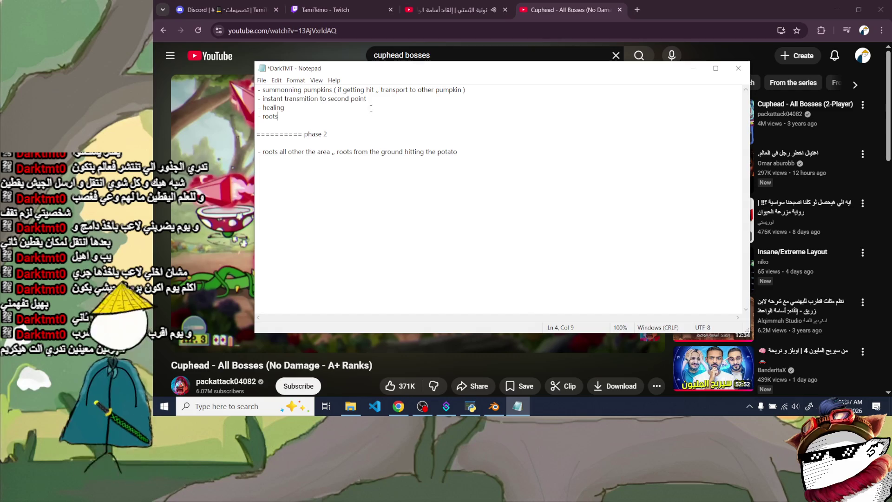
left_click(457, 152)
- Split 'roots from the ground' onto an indented sub-bullet and add 'buff stats ( summong more pumpkin ... )' and 'stun potato' sub-bullets
left_click(334, 152)
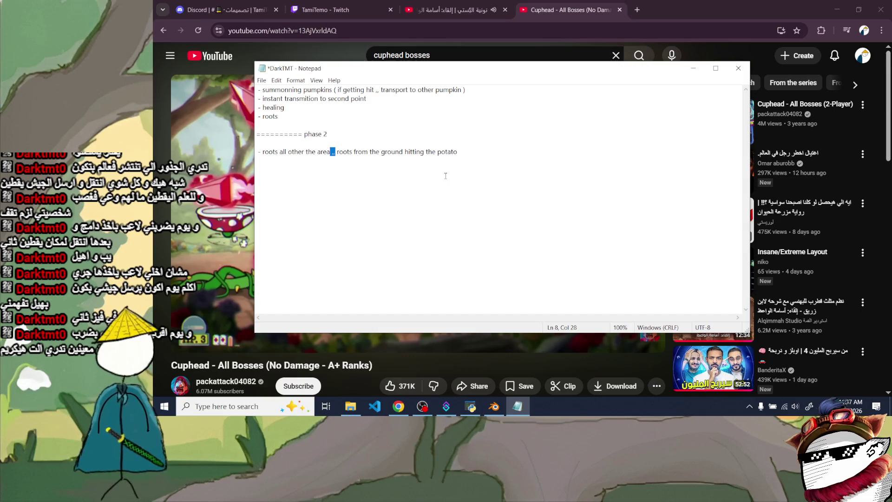
key("BackSpace")
key("BackSpace")
key("BackSpace")
type(":")
key("Return")
key("Tab")
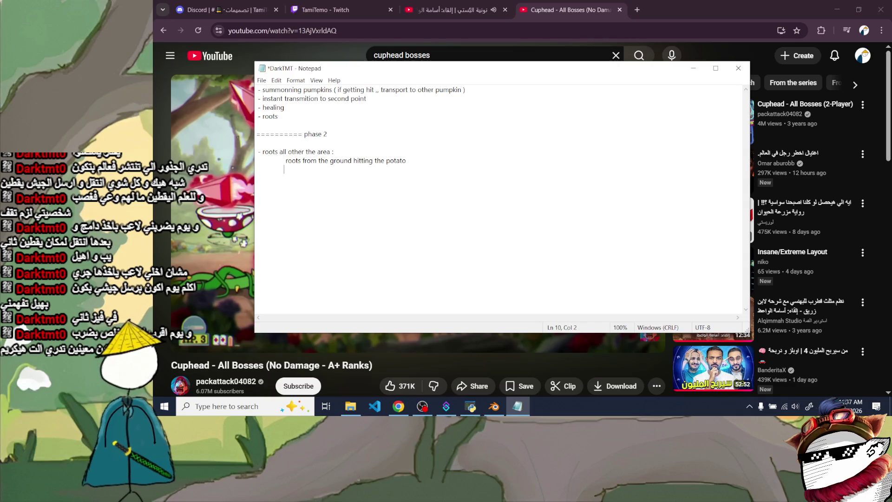
key("BackSpace")
left_click(307, 171)
type("buff stats ( summong more p")
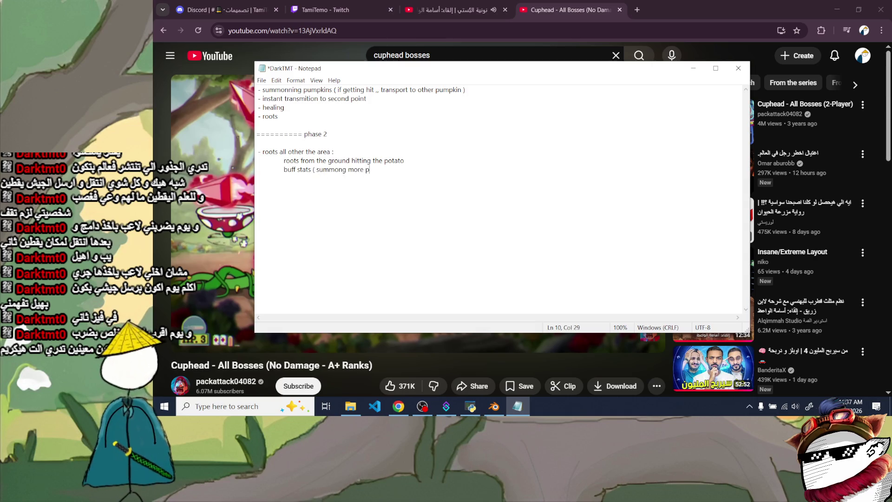
type("umpkin ...")
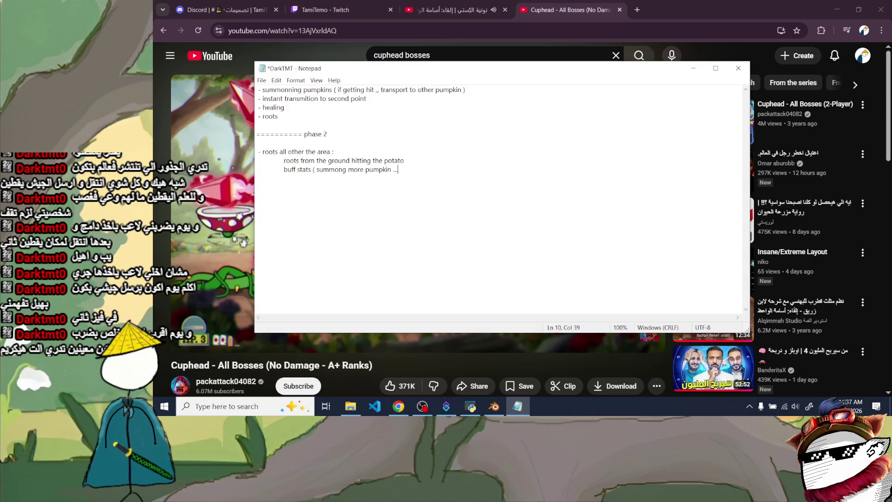
key("Tab")
type("stun")
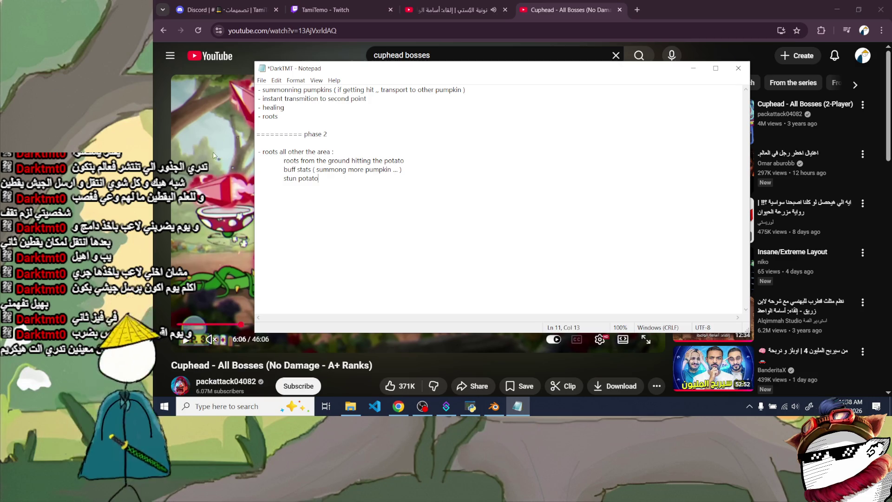
left_click_drag(290, 117, 257, 116)
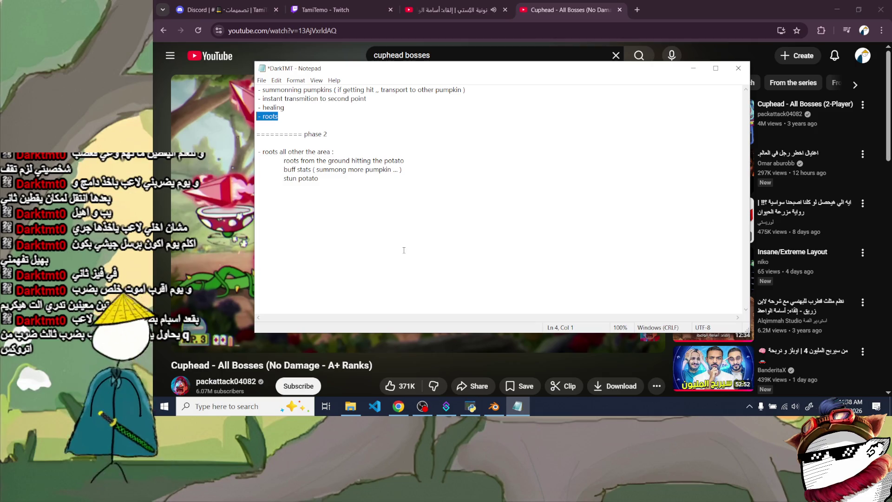
left_click_drag(319, 178, 283, 178)
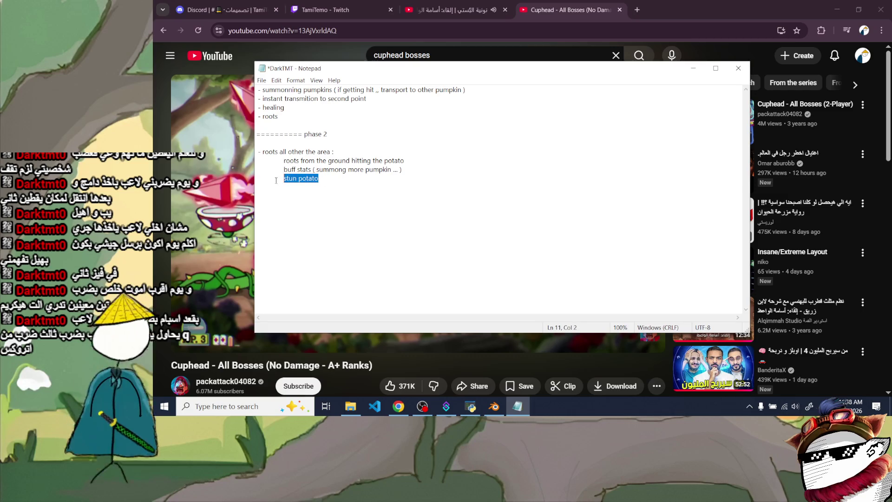
left_click_drag(380, 169, 316, 169)
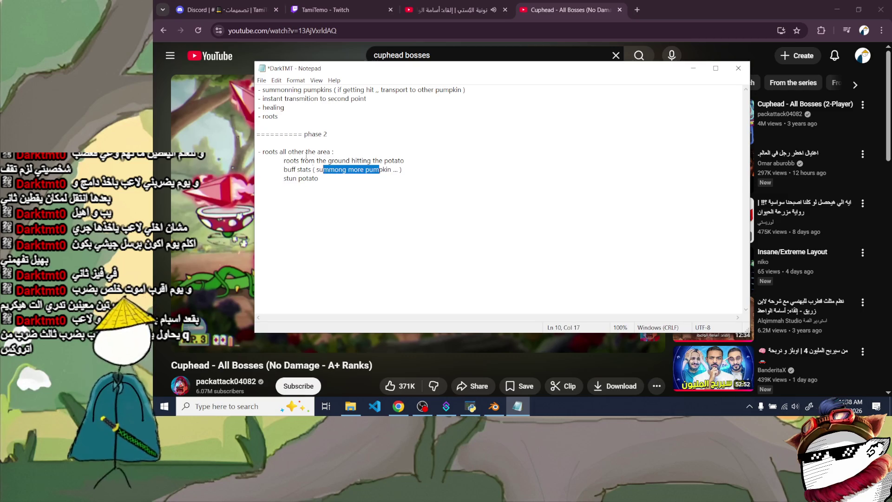
left_click_drag(286, 107, 257, 107)
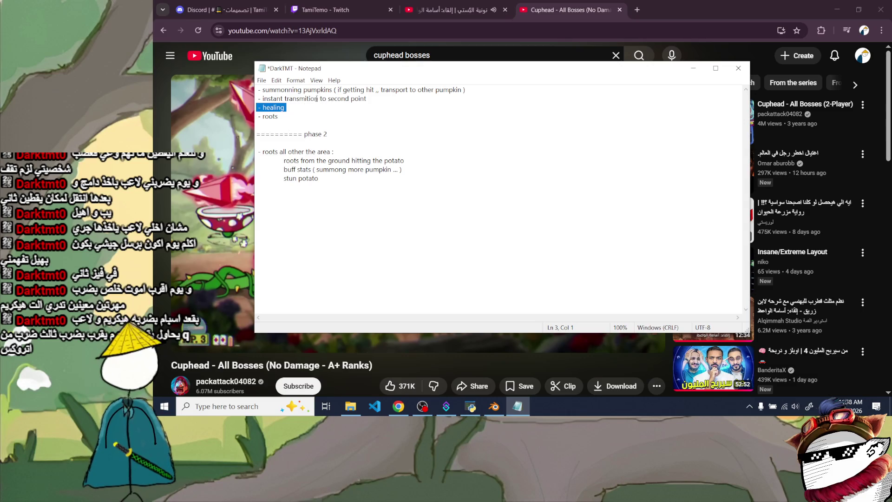
left_click_drag(358, 98, 257, 98)
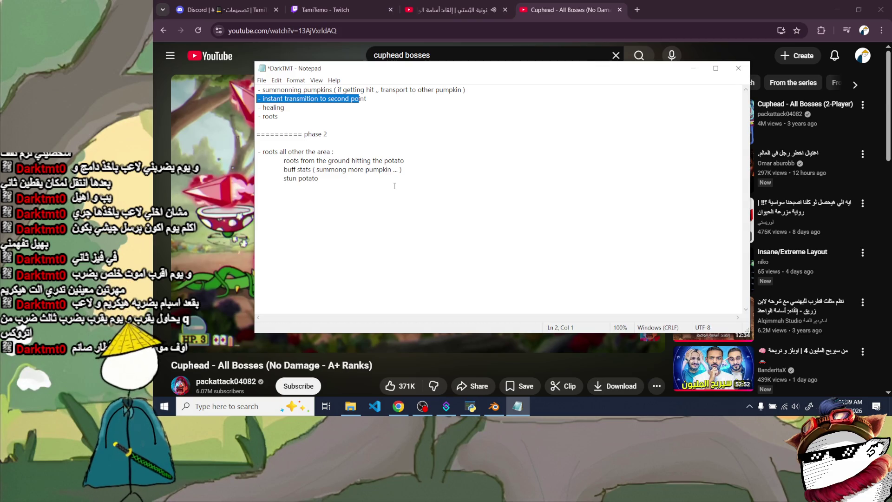
- Highlight the healing, roots-to-stun-potato and summonning pumpkins lines in review, then bring YouTube forward
left_click_drag(286, 108, 262, 108)
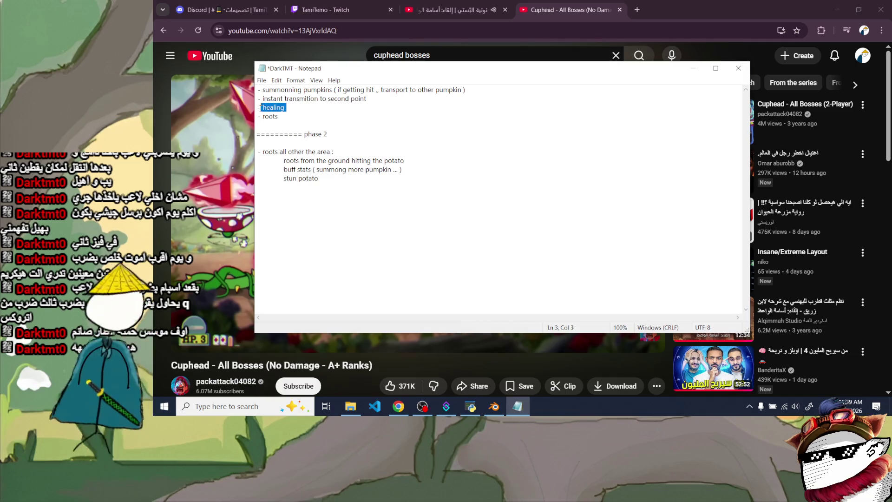
key("shift+Home")
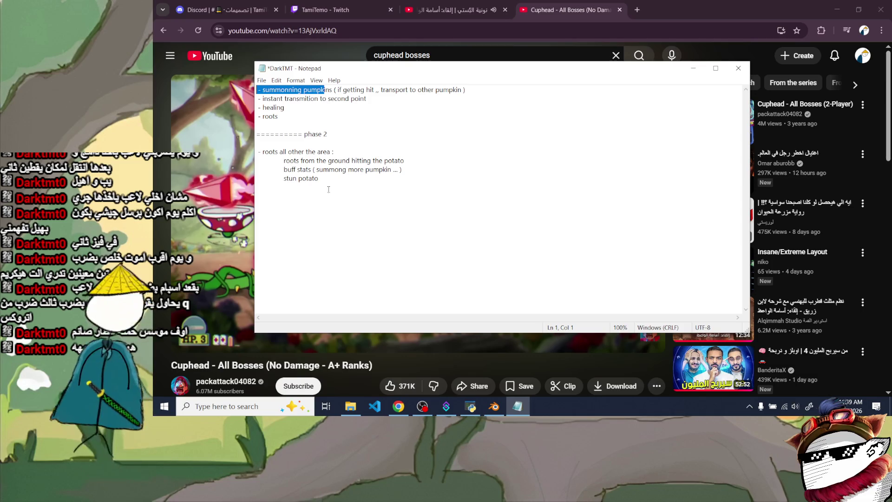
left_click_drag(318, 179, 258, 117)
left_click_drag(319, 179, 282, 180)
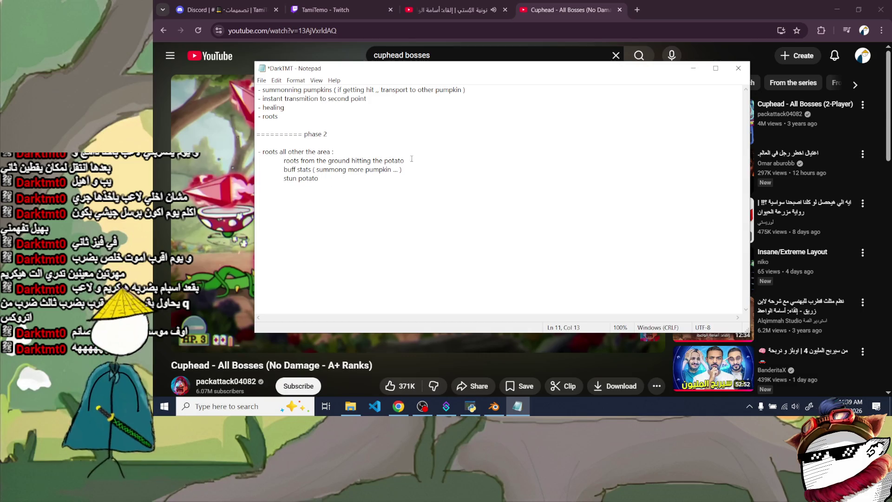
left_click_drag(286, 107, 257, 108)
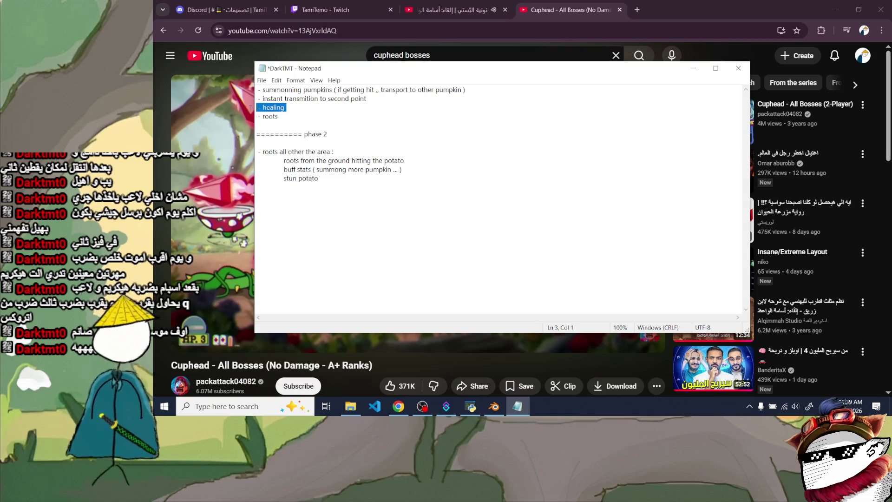
key("Down")
key("Down")
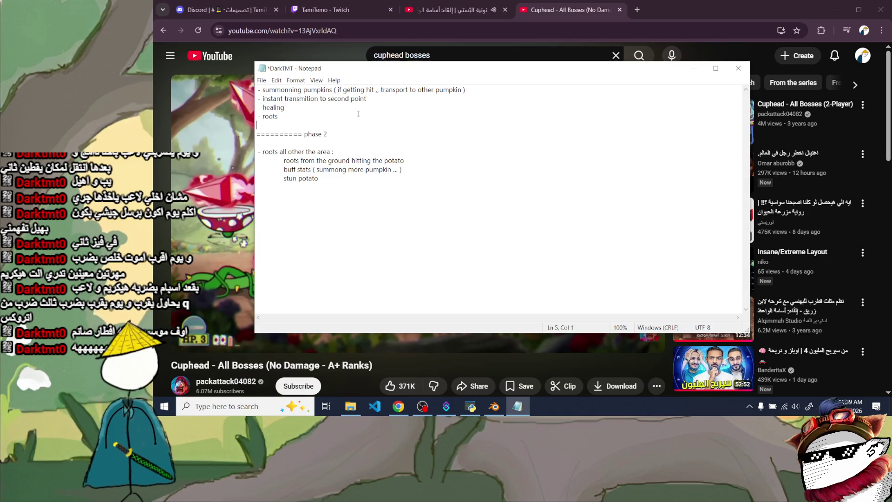
left_click_drag(461, 90, 257, 90)
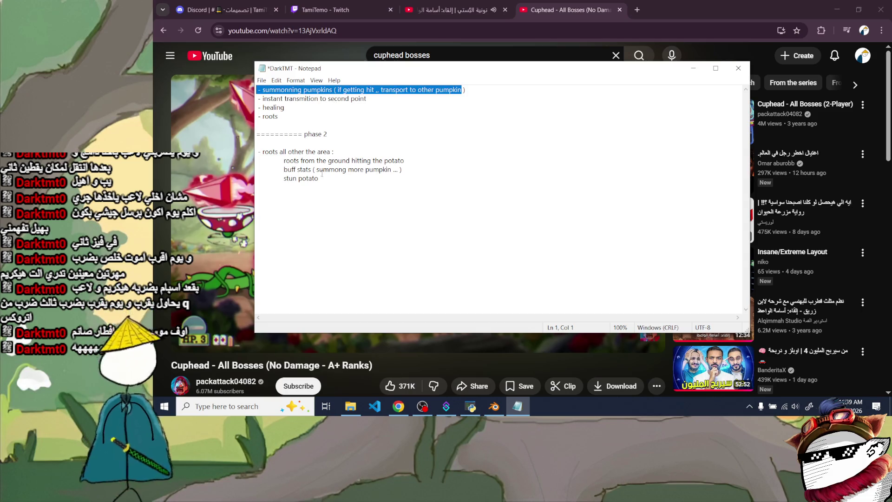
left_click_drag(314, 179, 309, 178)
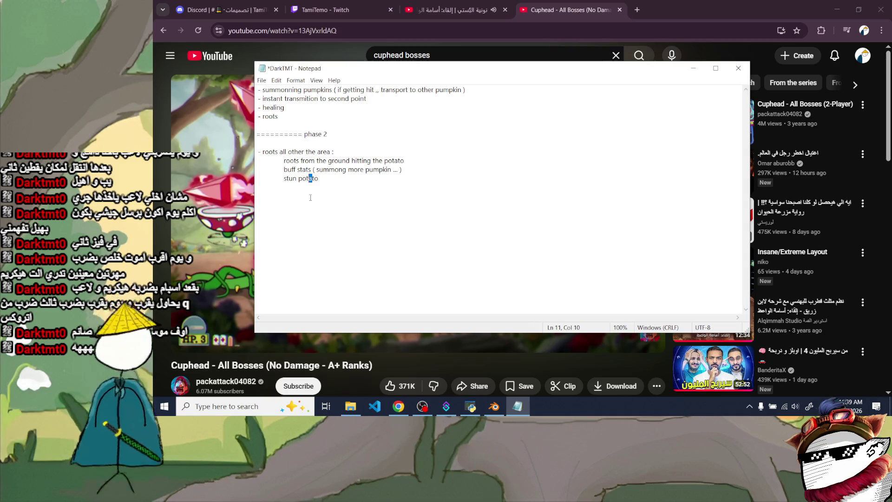
left_click(417, 56)
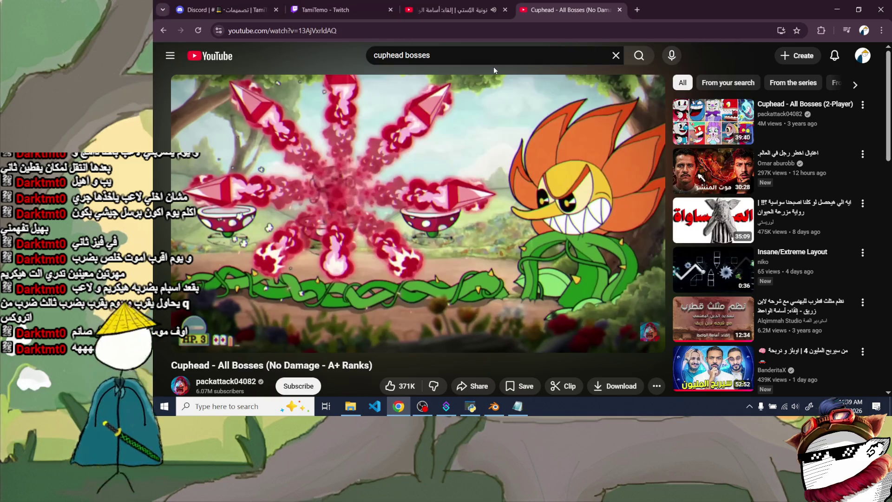
- Search YouTube for 'lol zyra abilites', open Zyra: Champion Spotlight and jump to its abilities section
key("ctrl+a")
type("zyra")
key("BackSpace")
key("BackSpace")
key("BackSpace")
type("lol zyra a")
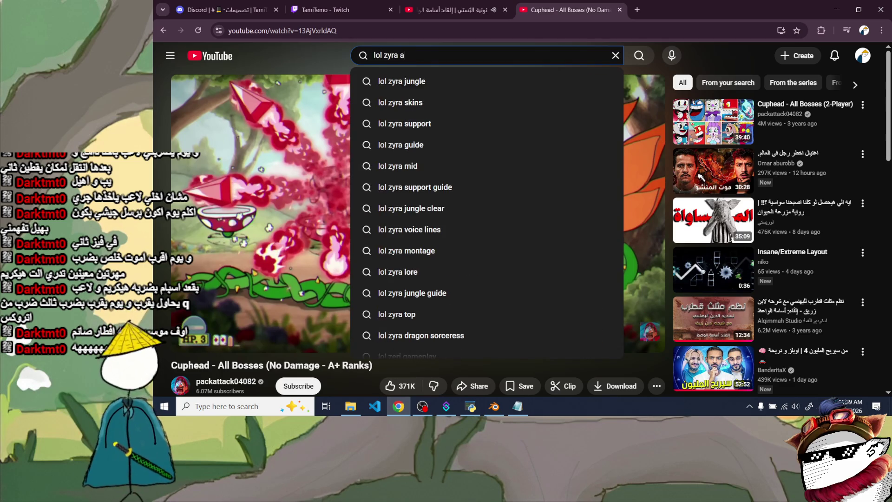
type("bilites")
key("Return")
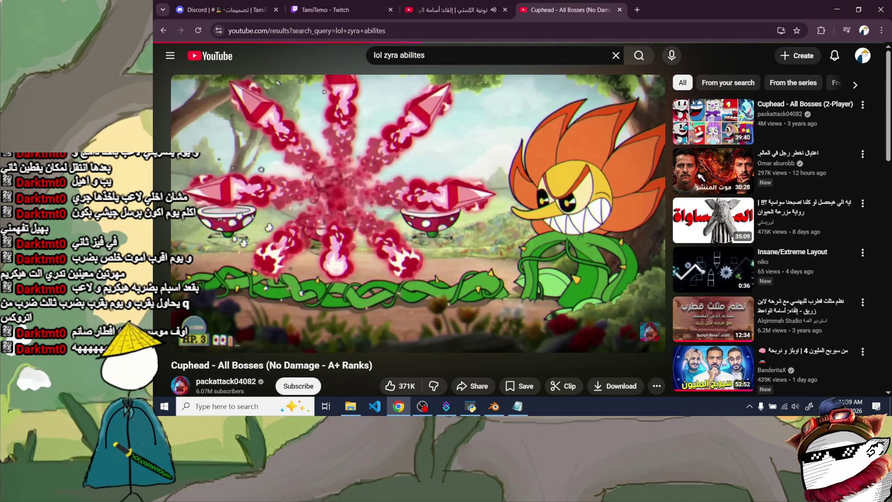
scroll(369, 368, "down", 3)
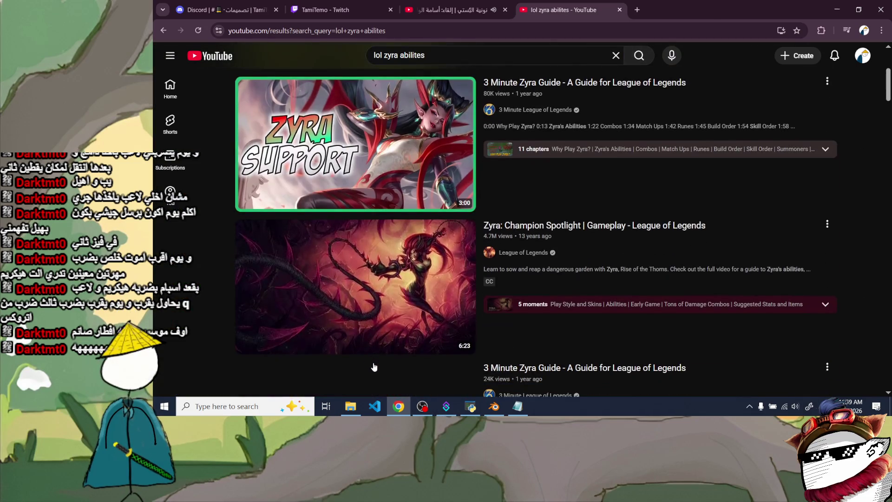
left_click(346, 313)
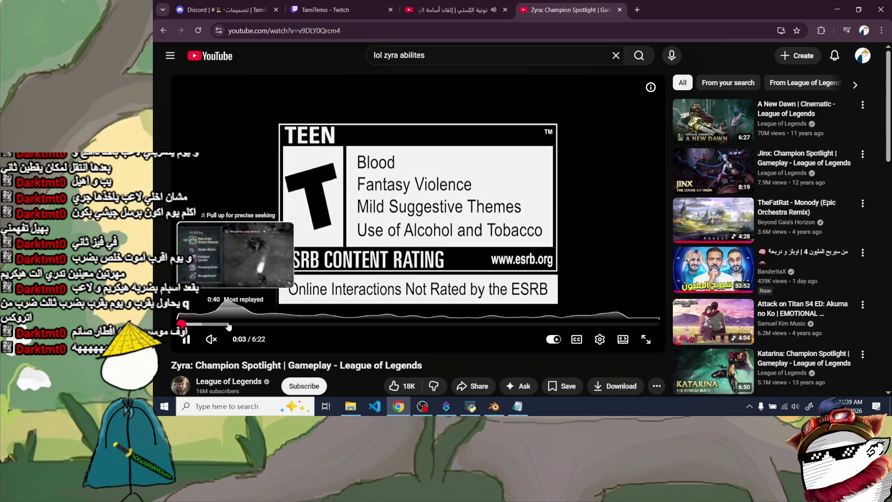
left_click(229, 325)
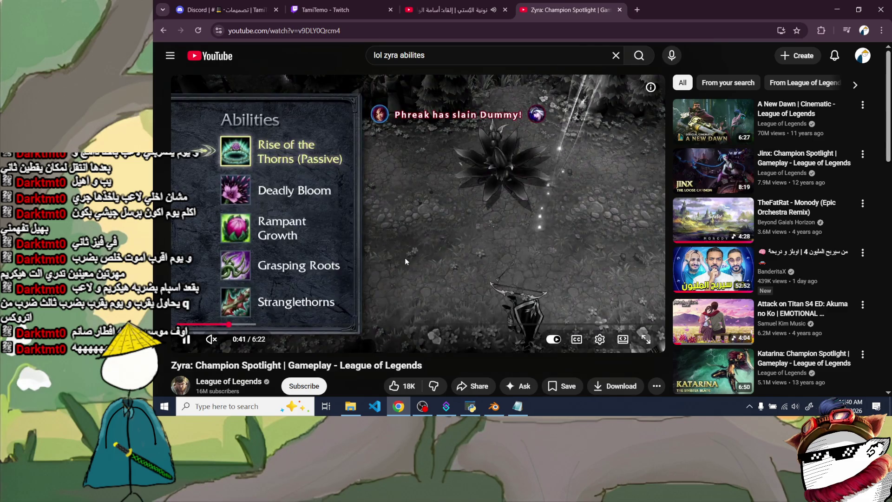
- Skim forward through Zyra's showcase and pause on the Grasping Roots ability
key("Right")
key("Right")
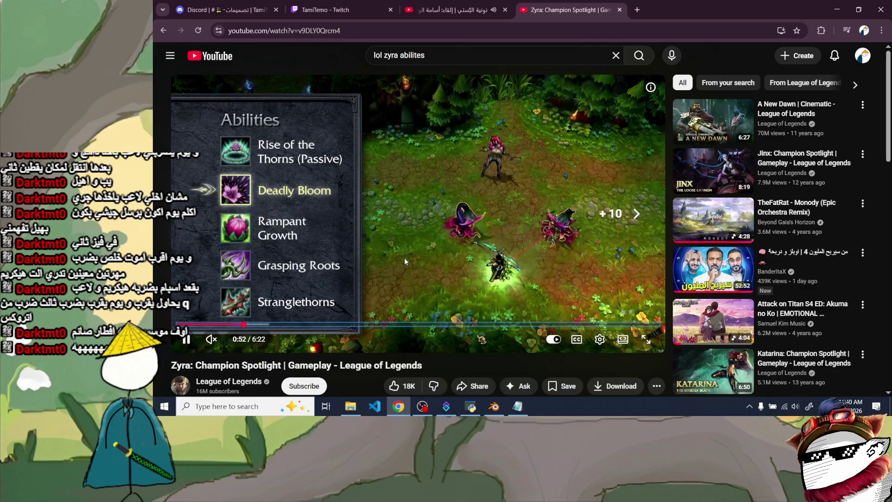
key("Right")
key("Right")
key("Right")
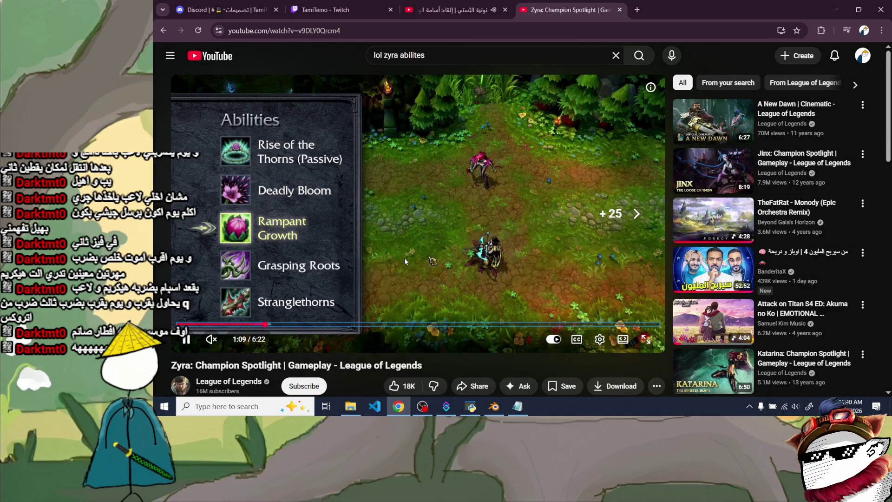
key("Right")
key("Right")
key("Right")
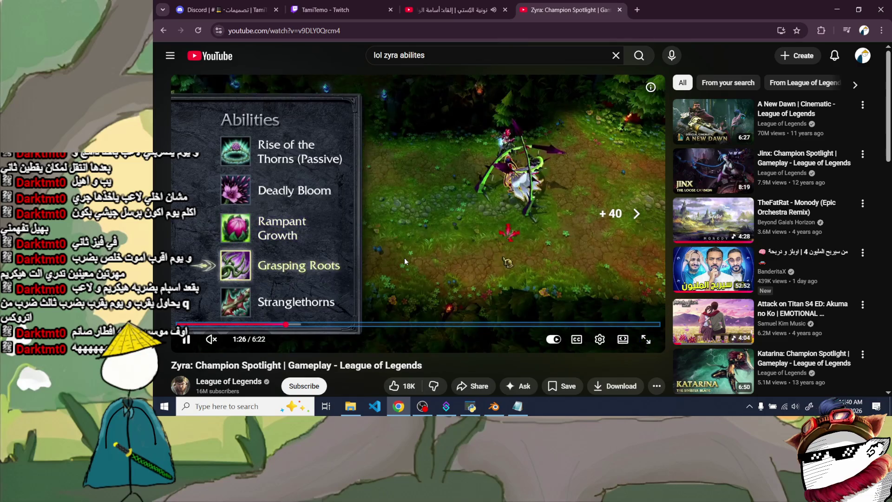
key("Left")
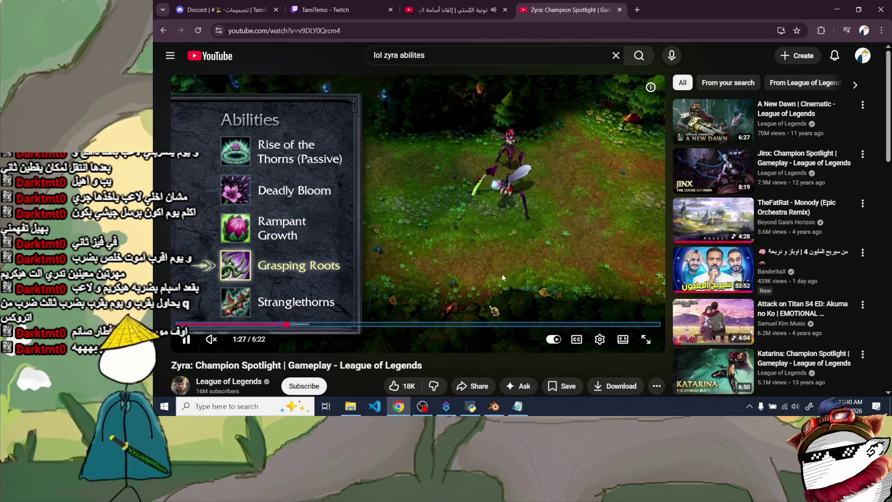
left_click(517, 225)
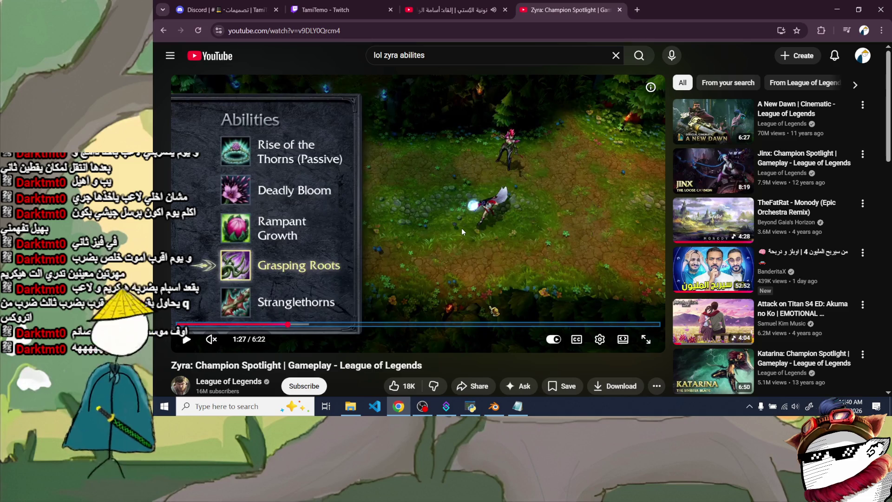
- Rewatch Rampant Growth, then skip ahead to Stranglethorns at 1:43
key("Left")
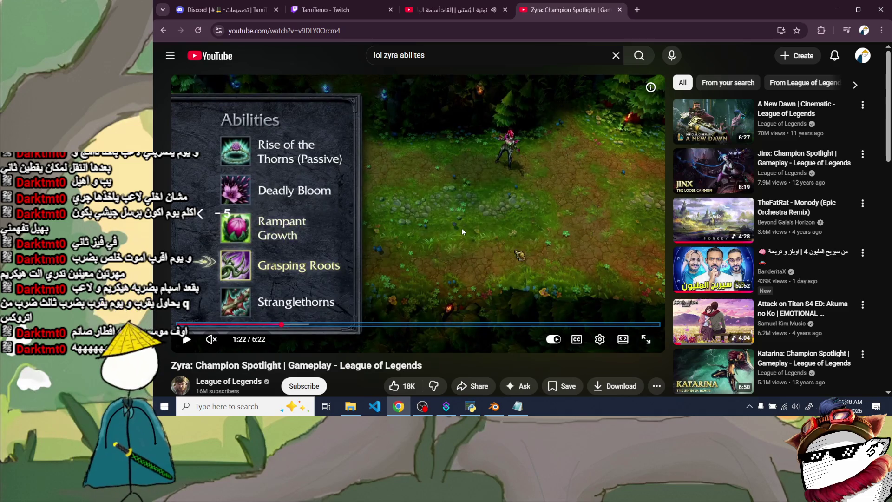
key("Left")
key("space")
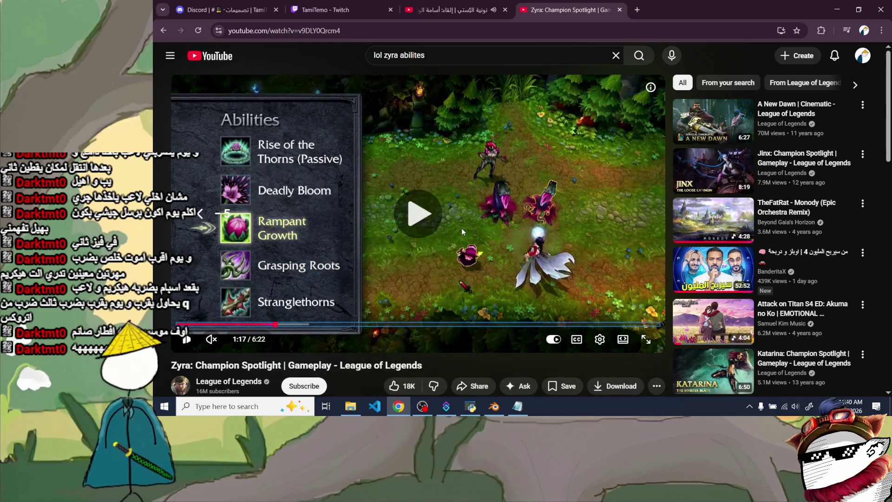
key("space")
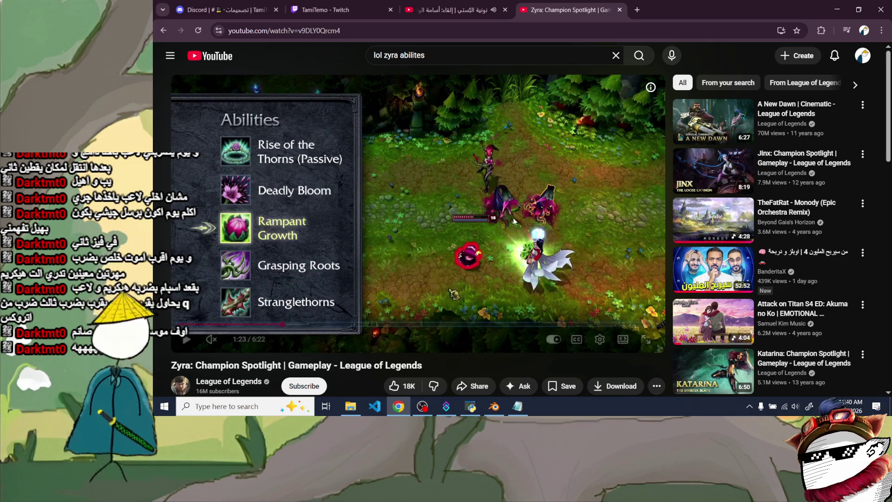
key("Right")
key("Right")
key("Right")
key("Right")
key("Right")
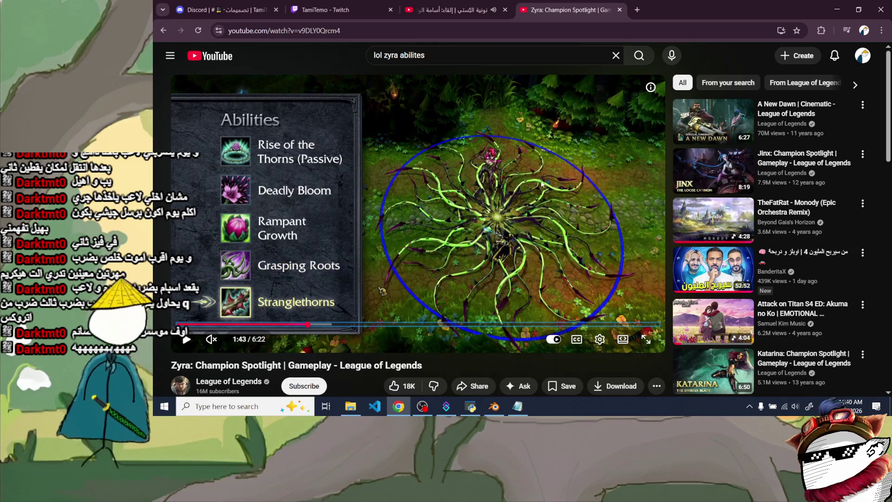